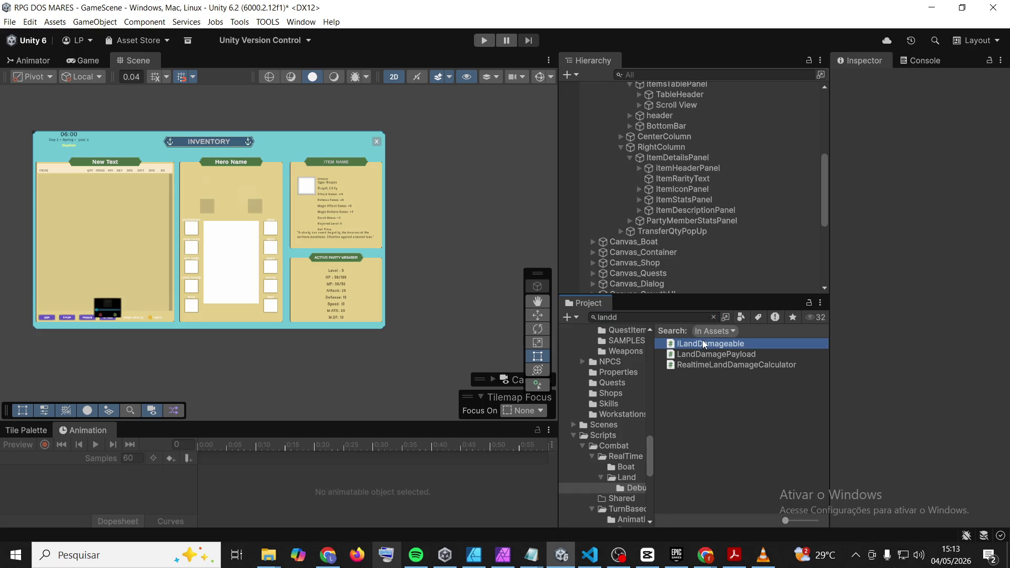
# Carry the three land damage scripts to another window, then search the project for 'enemyc'
pyautogui.keyDown('shift'); pyautogui.click(713, 365); pyautogui.keyUp('shift')
pyautogui.moveTo(713, 365)
pyautogui.mouseDown()
pyautogui.moveTo(700, 278)
pyautogui.moveTo(684, 263)
pyautogui.mouseUp()
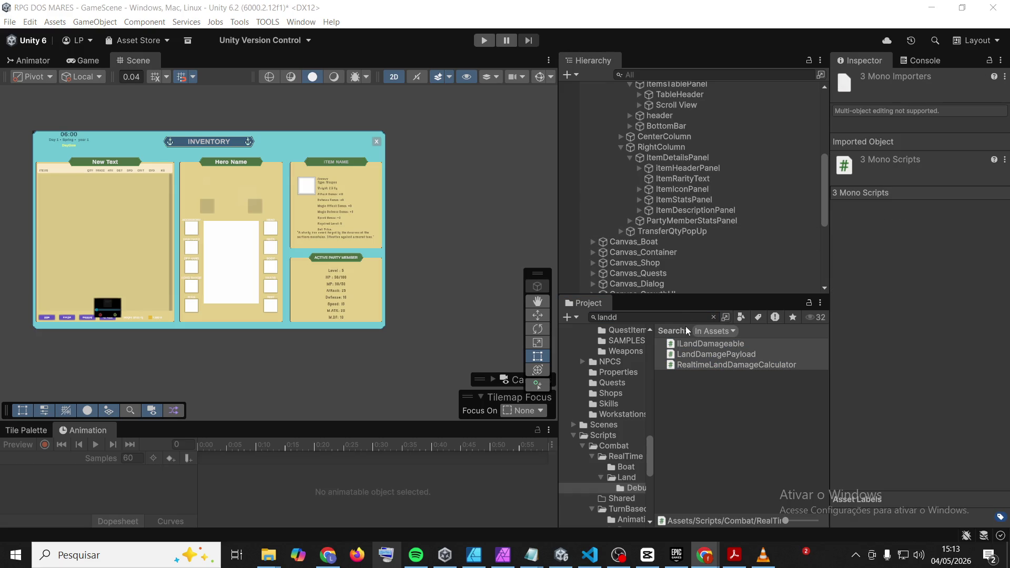
pyautogui.click(672, 318)
pyautogui.write('enemyc')
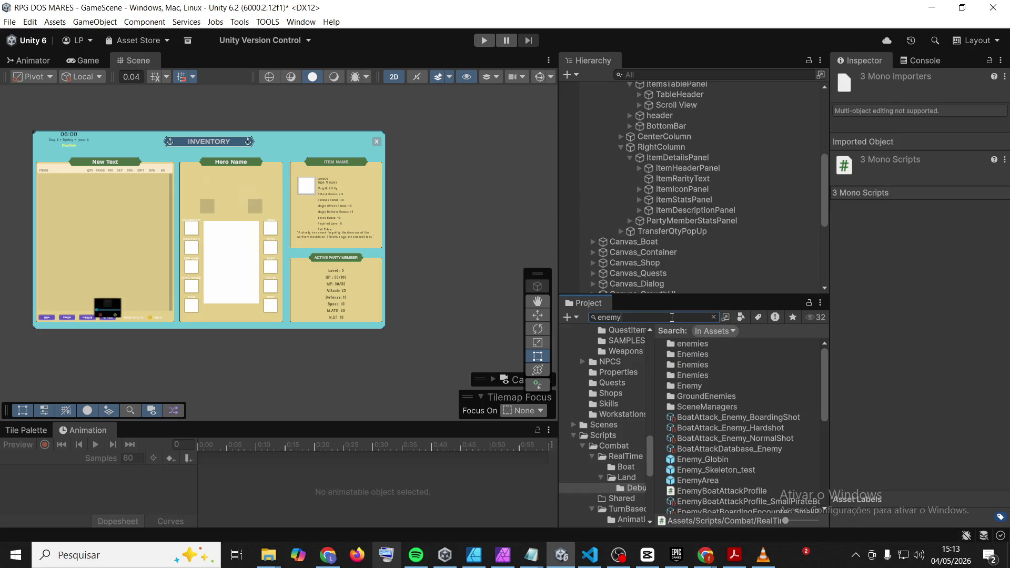
pyautogui.scroll(-2, 768, 144)
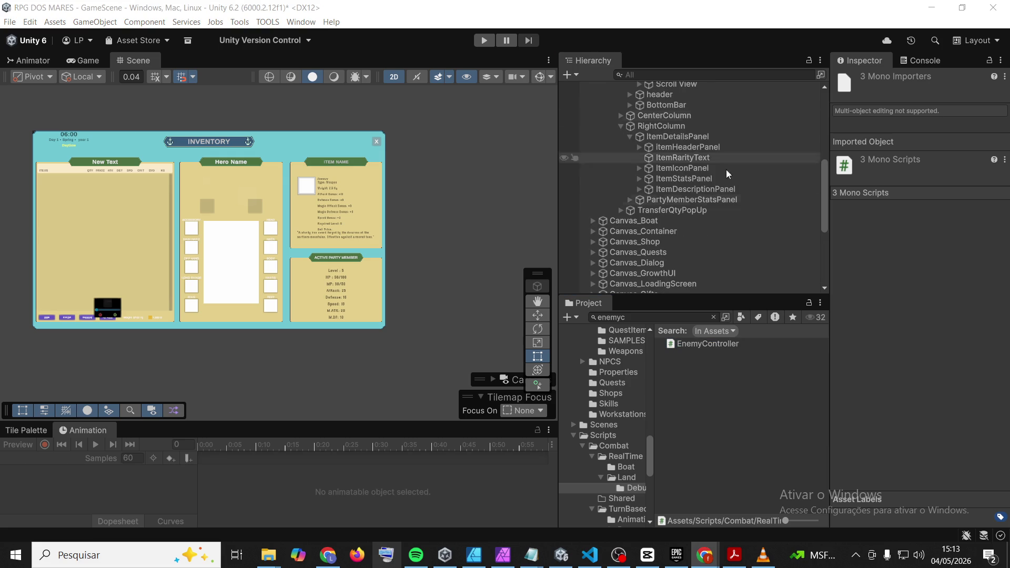
# Refine the project search from 'enemyc' to 'enemyr' and then to 'enemys'
pyautogui.click(660, 320)
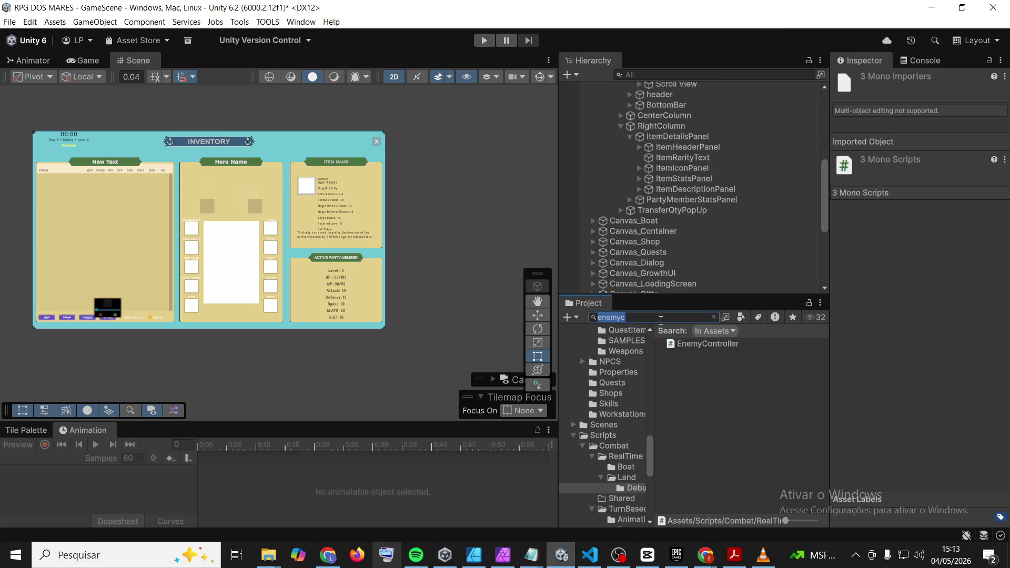
pyautogui.press('BackSpace')
pyautogui.write('r')
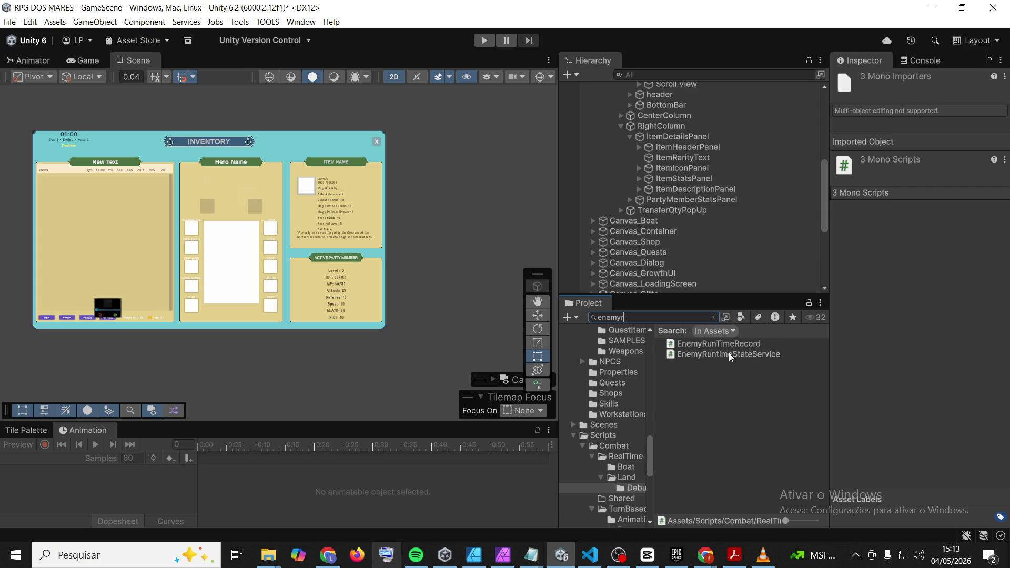
pyautogui.scroll(-1, 732, 137)
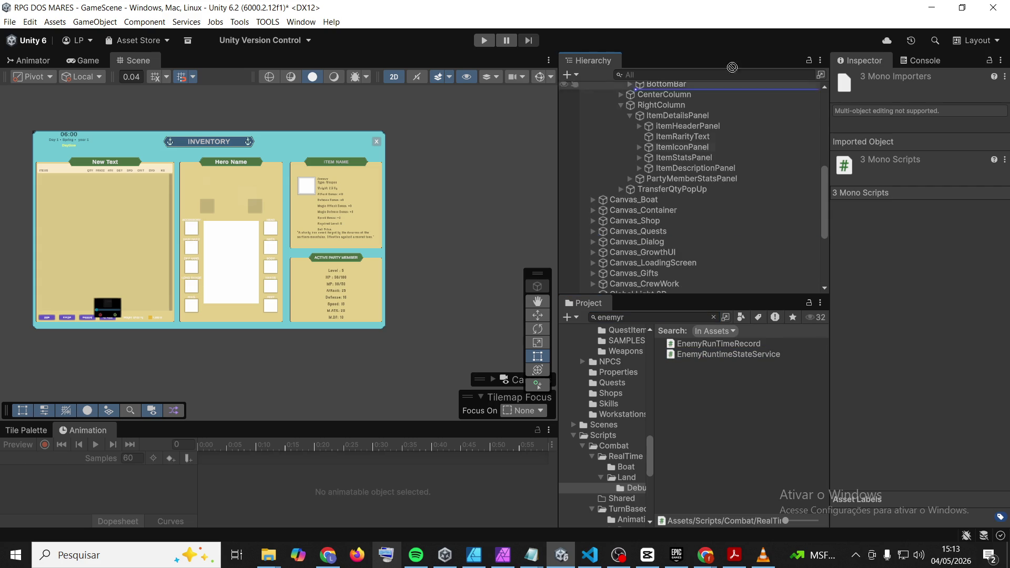
pyautogui.click(670, 317)
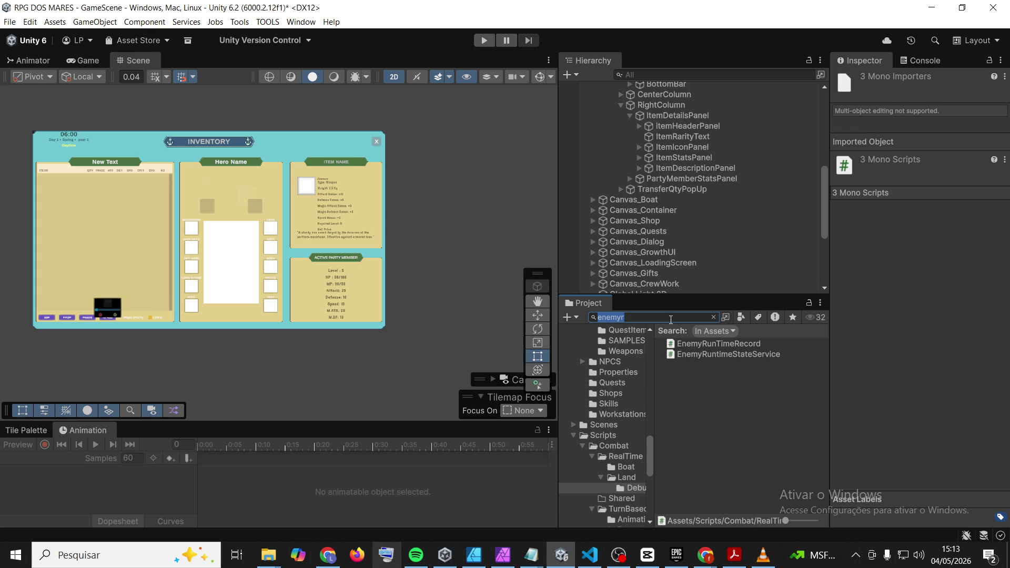
pyautogui.click(671, 318)
pyautogui.press('BackSpace')
pyautogui.write('s')
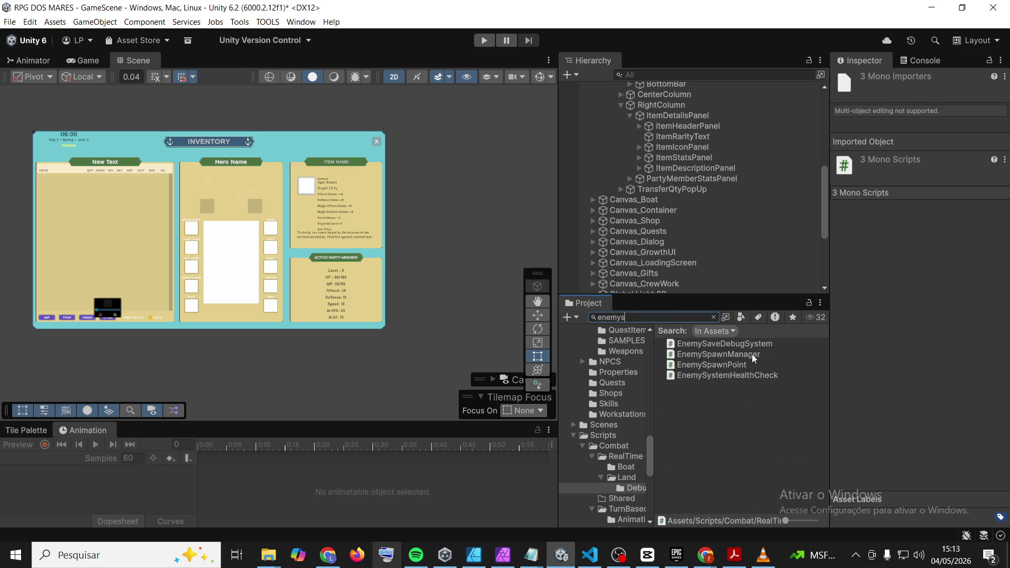
# Select EnemySpawnManager and EnemySpawnPoint together, then switch to the browser
pyautogui.click(734, 358)
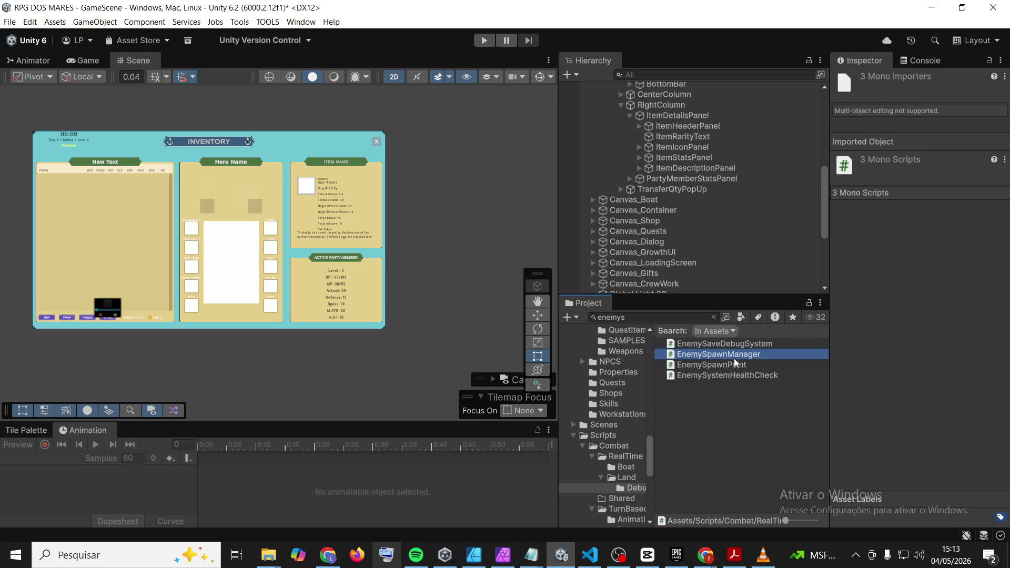
pyautogui.keyDown('ctrl'); pyautogui.click(728, 365); pyautogui.keyUp('ctrl')
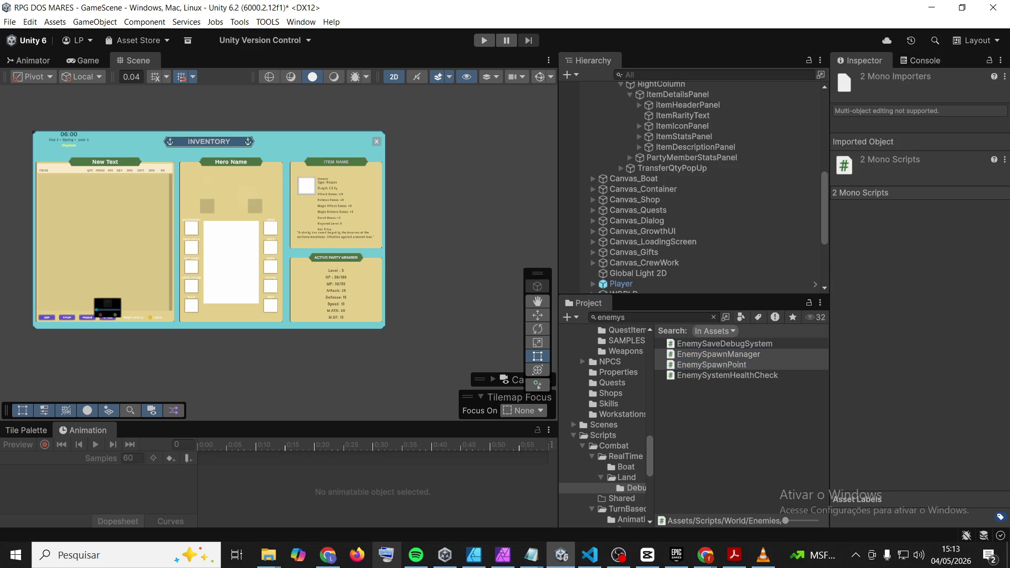
pyautogui.click(705, 555)
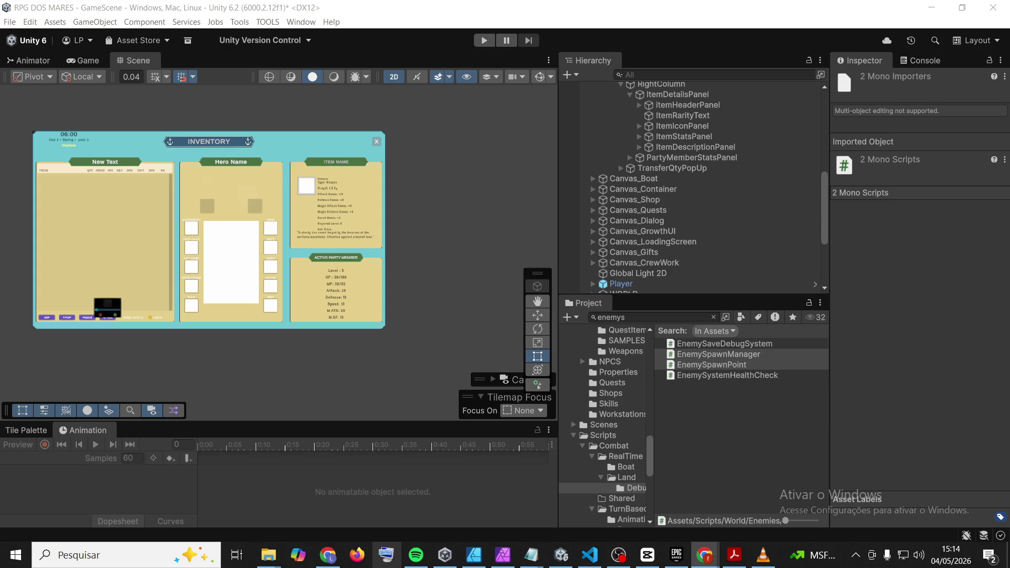
pyautogui.click(653, 319)
# Search the project for 'party', then 'gamedata', selecting GameData and GameDataManager together
pyautogui.write('party')
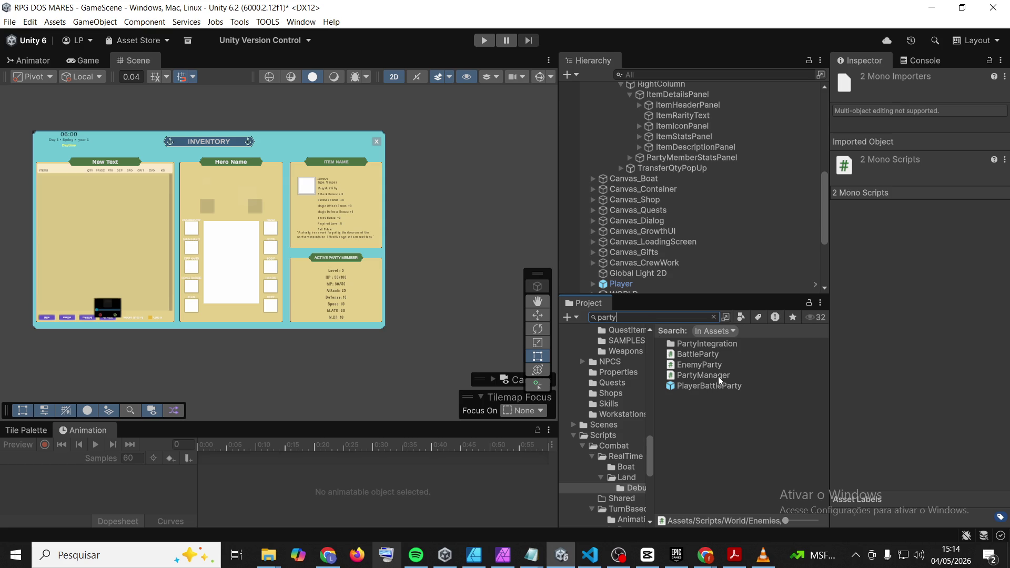
pyautogui.scroll(-1, 690, 210)
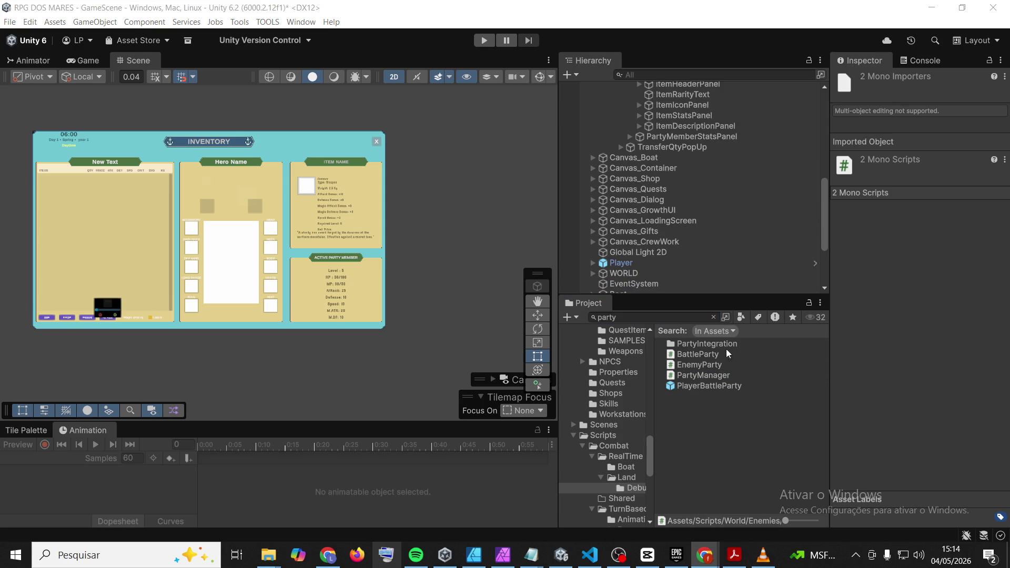
pyautogui.click(674, 317)
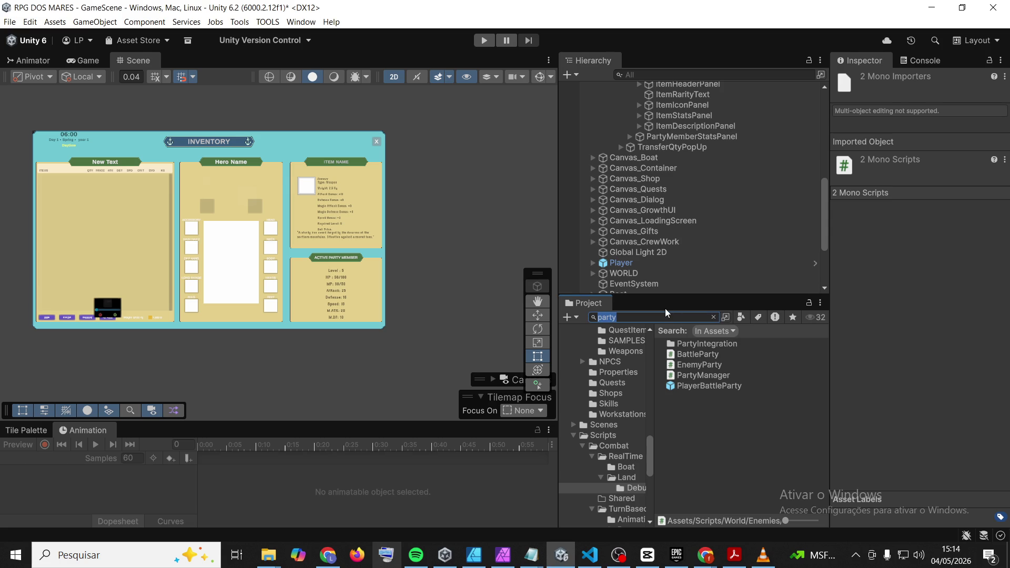
pyautogui.write('gamedata')
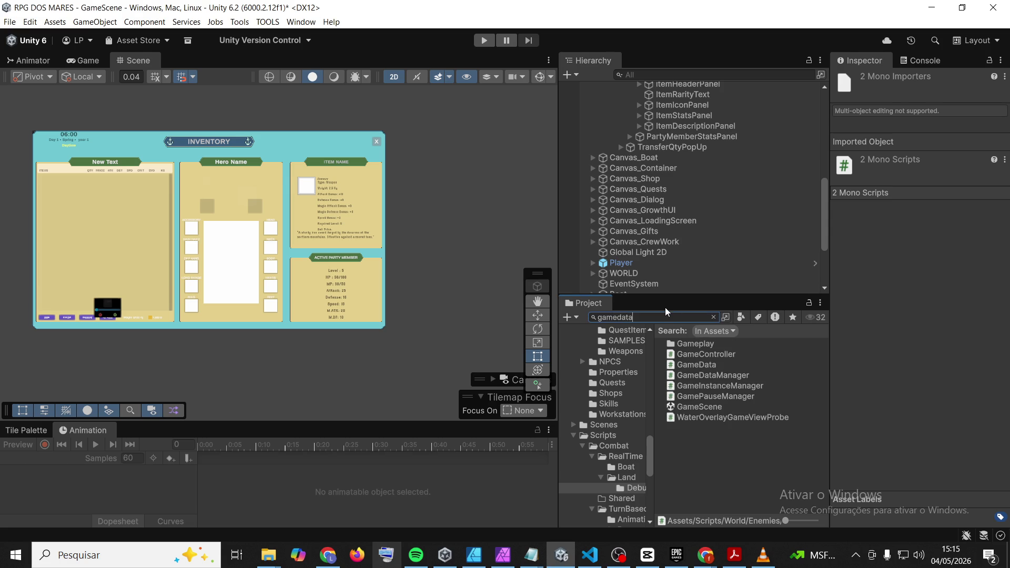
pyautogui.click(700, 345)
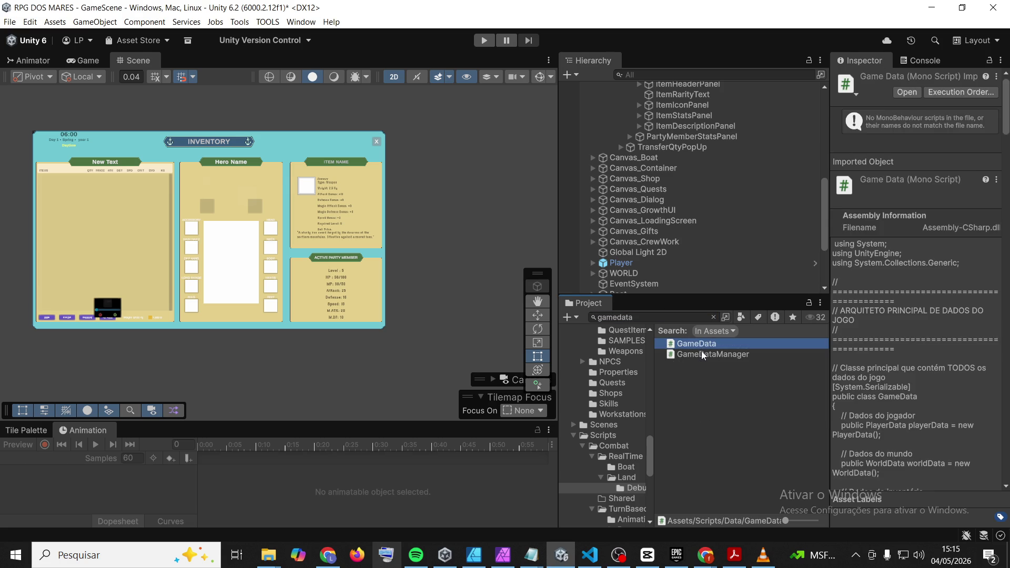
pyautogui.keyDown('ctrl'); pyautogui.click(702, 353); pyautogui.keyUp('ctrl')
pyautogui.hotkey('alt', 'Tab')
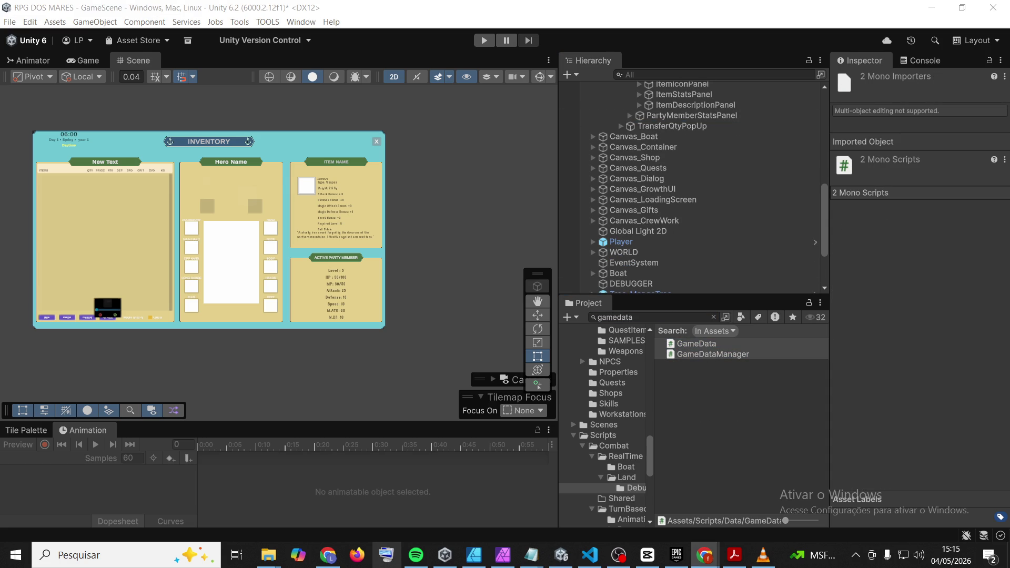
# Search for 'load', select LoadGate and SaveLoadManager together, and widen the folder tree
pyautogui.click(695, 317)
pyautogui.write('saveloa')
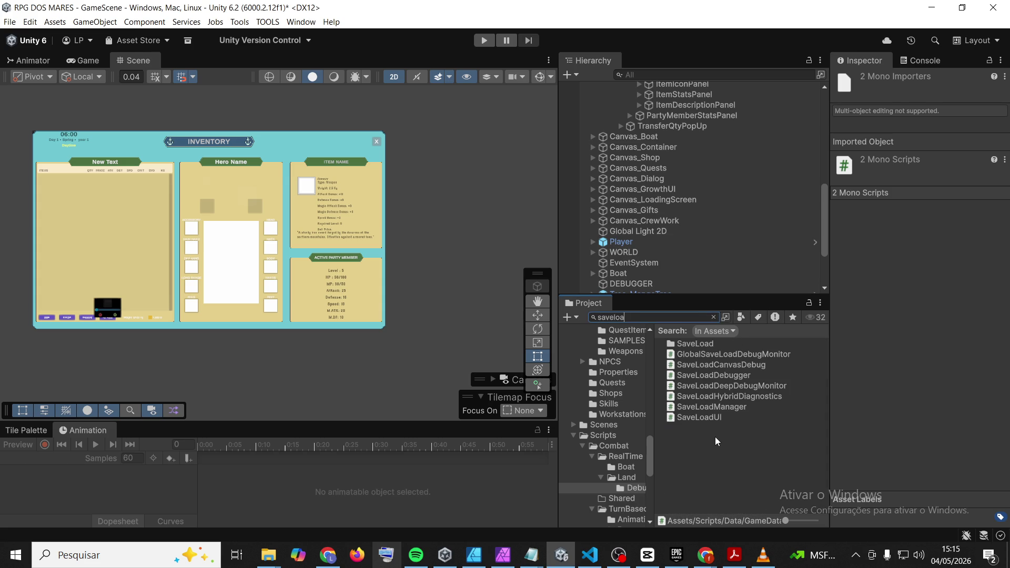
pyautogui.press('BackSpace')
pyautogui.press('BackSpace')
pyautogui.press('BackSpace')
pyautogui.write('load')
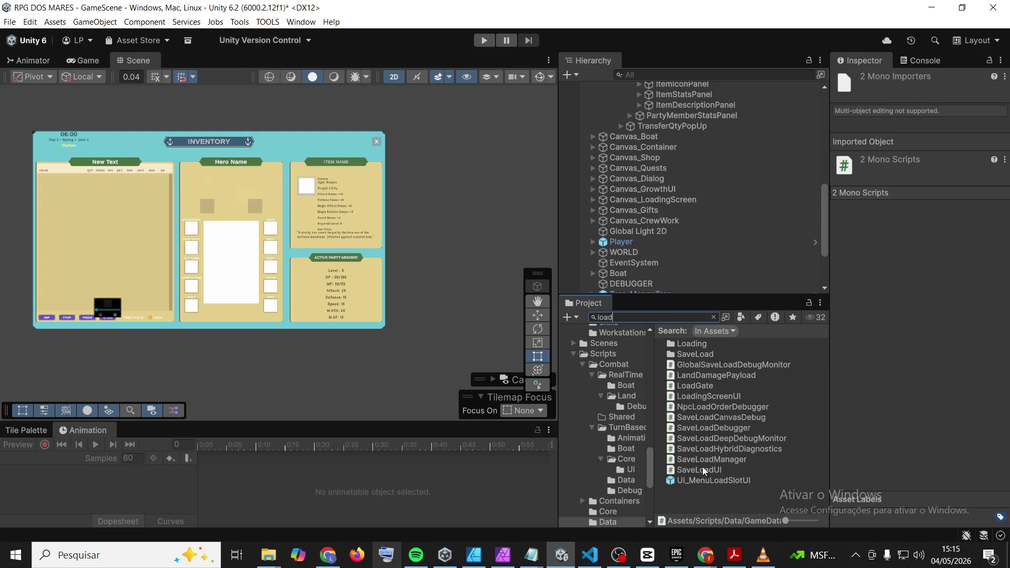
pyautogui.click(701, 389)
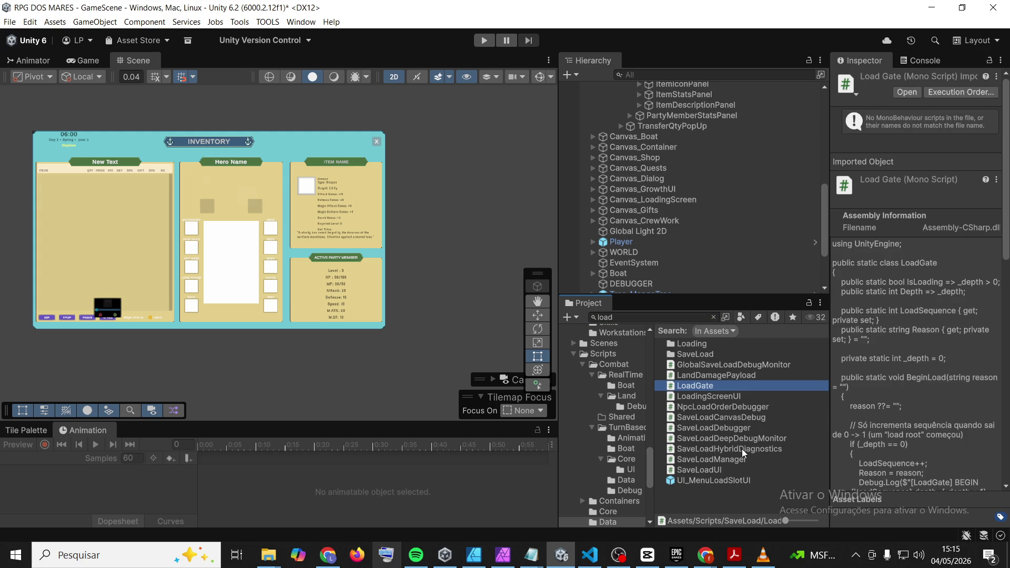
pyautogui.keyDown('ctrl'); pyautogui.click(719, 459); pyautogui.keyUp('ctrl')
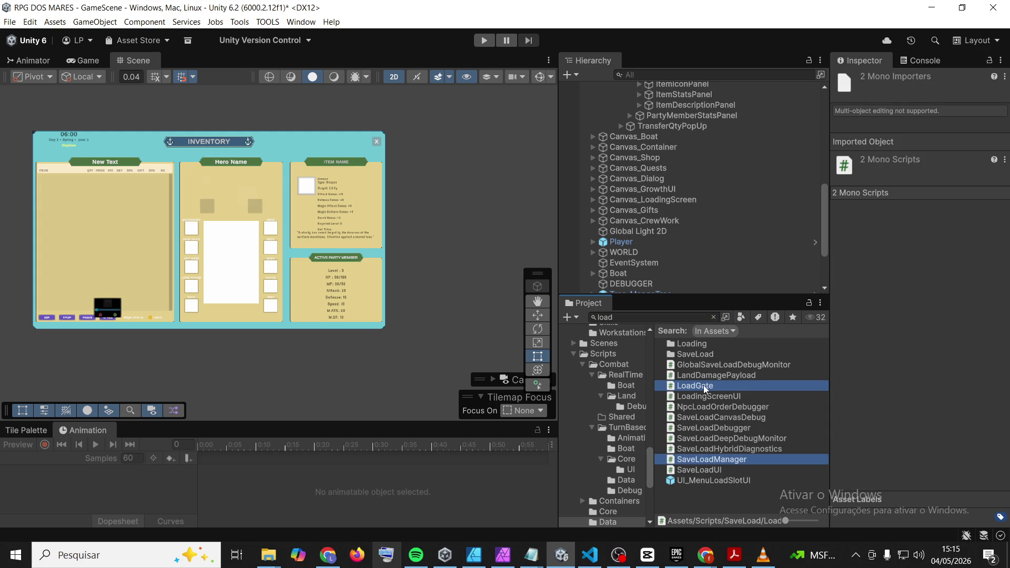
pyautogui.hotkey('alt', 'Tab')
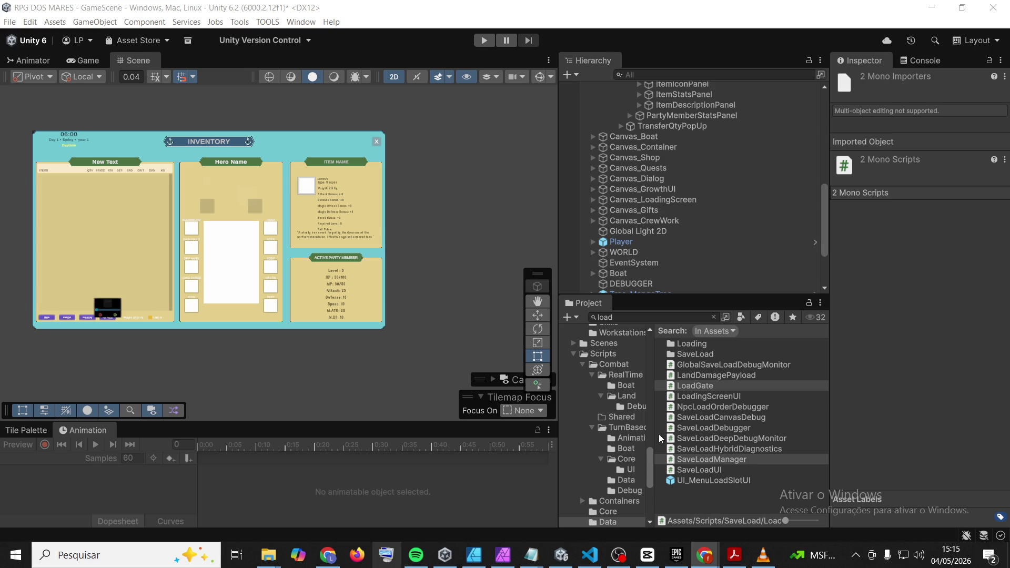
pyautogui.moveTo(654, 436); pyautogui.dragTo(692, 436)
# Open the Inventory scripts folder and select InventoryManager and ItemRegistry together
pyautogui.scroll(-3, 619, 426)
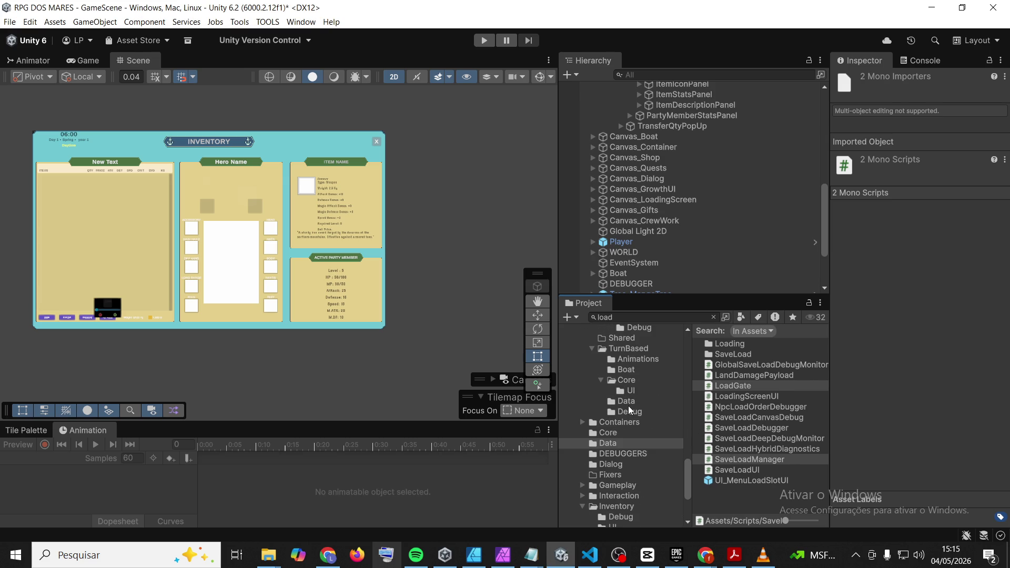
pyautogui.scroll(-3, 628, 405)
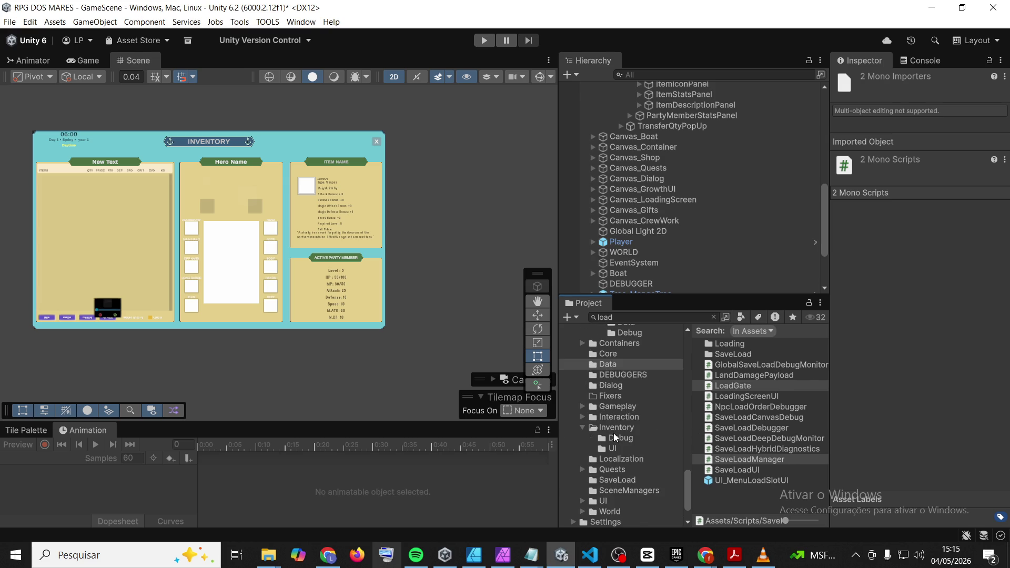
pyautogui.click(617, 427)
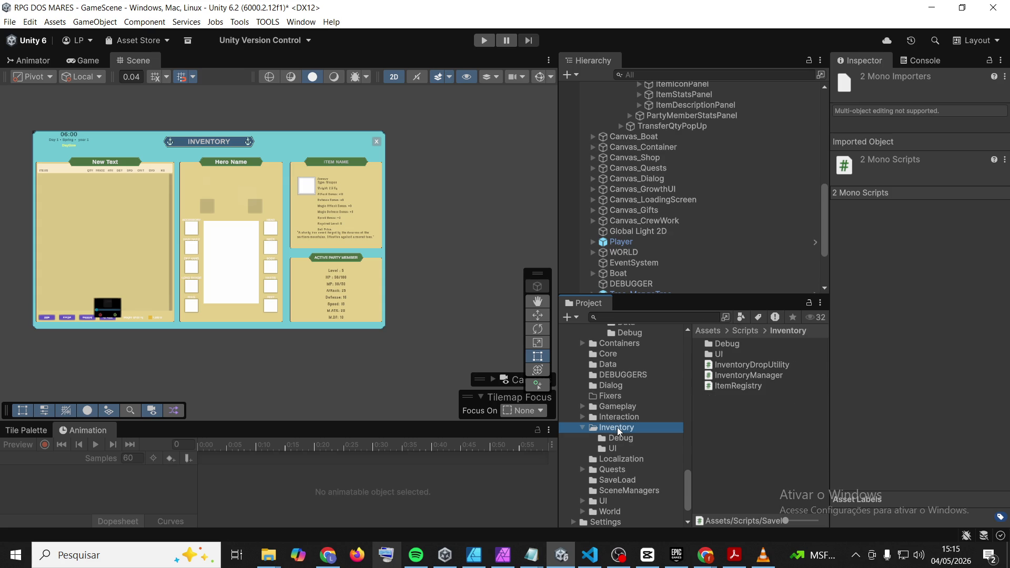
pyautogui.click(745, 375)
pyautogui.keyDown('shift'); pyautogui.click(743, 386); pyautogui.keyUp('shift')
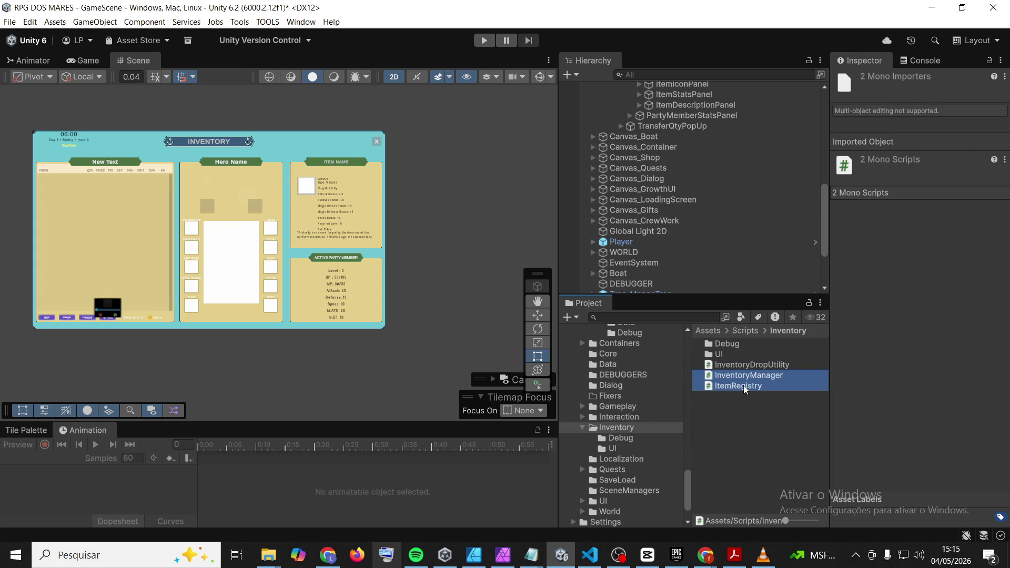
# Search the project for 'itemdata', then for skill scripts, and clear the search
pyautogui.click(695, 317)
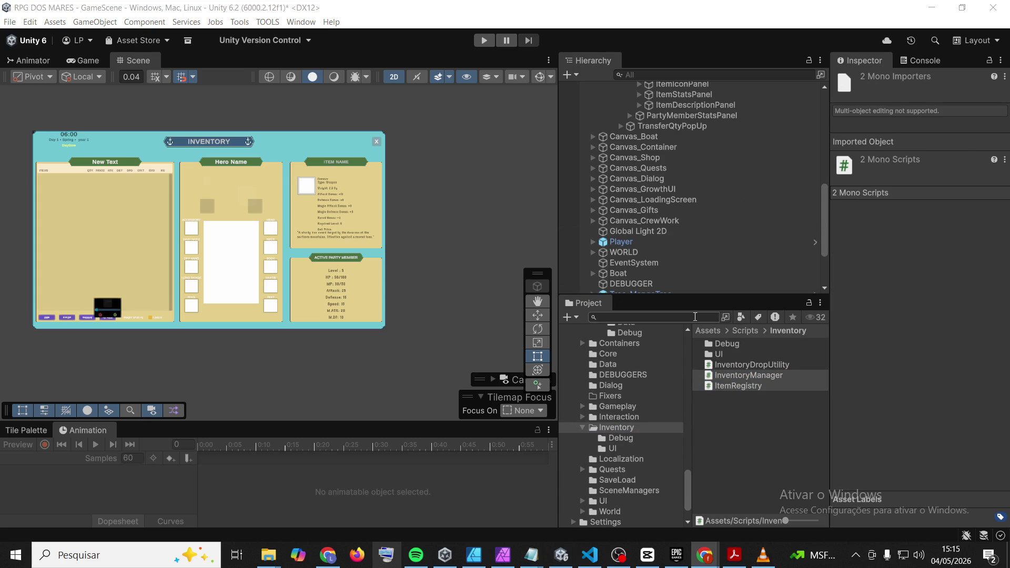
pyautogui.write('itemdata')
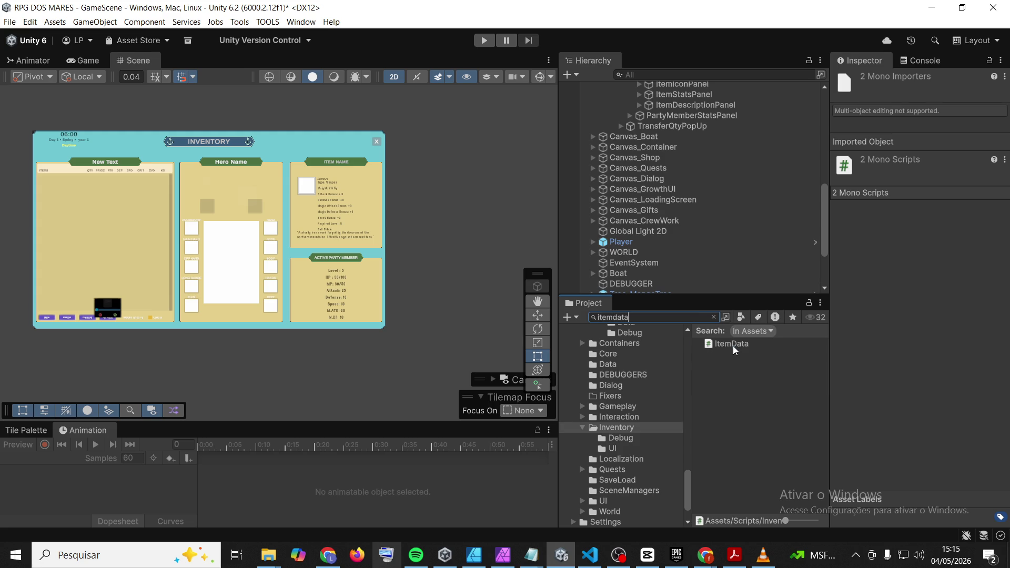
pyautogui.click(706, 555)
pyautogui.click(659, 318)
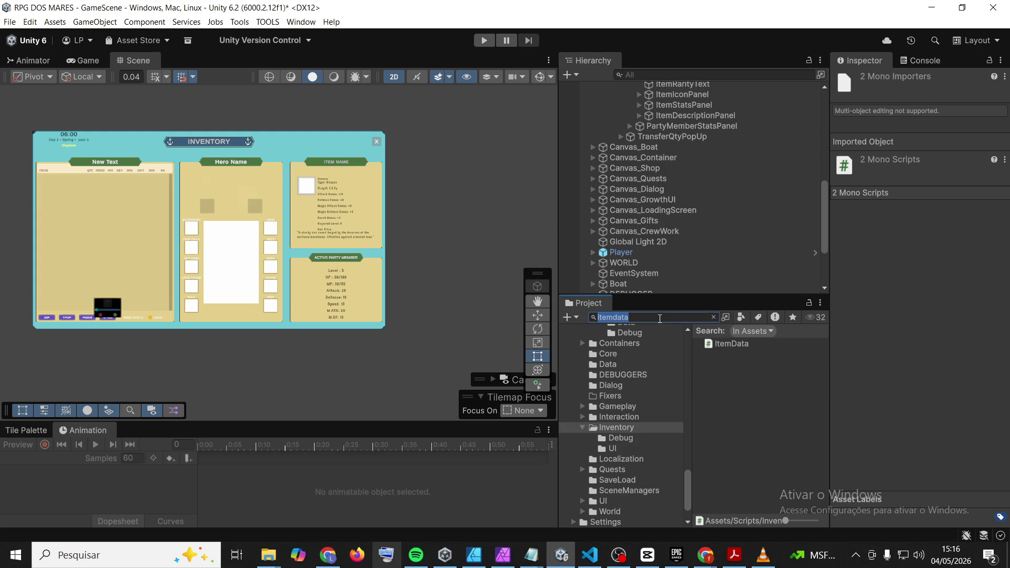
pyautogui.write('skilol')
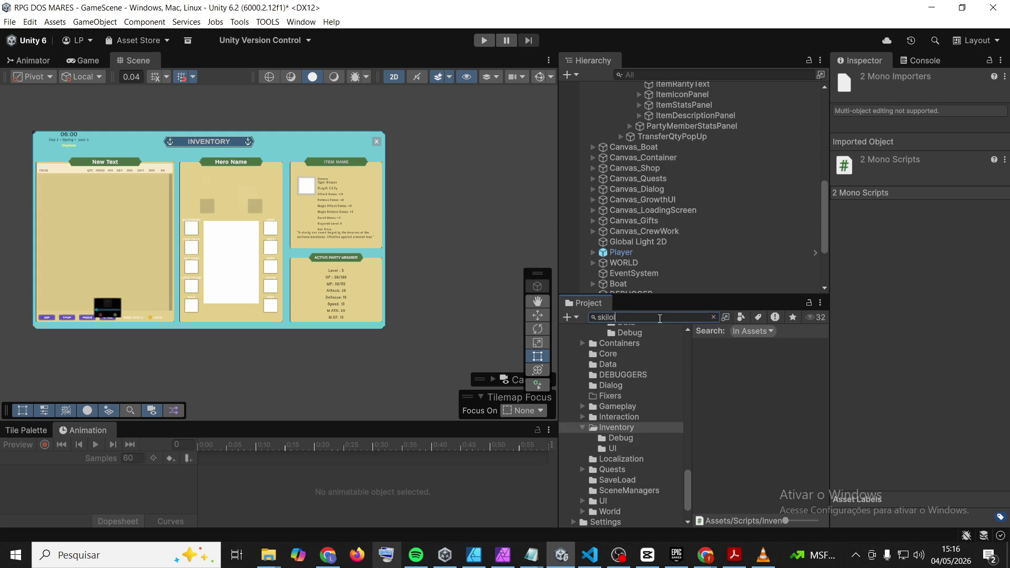
pyautogui.press('BackSpace')
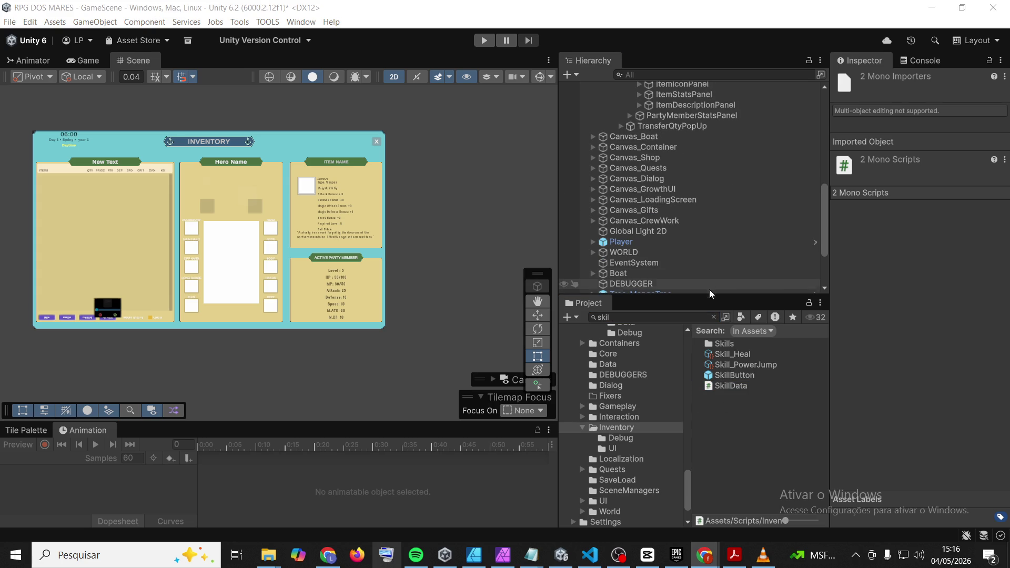
pyautogui.click(714, 318)
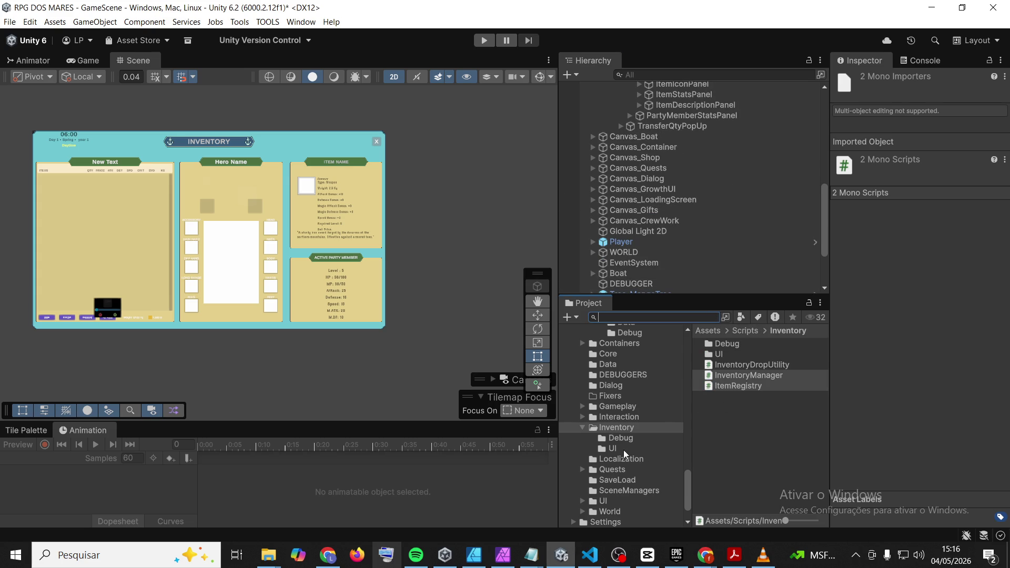
# Open the Inventory UI folder, inspect InventoryUI, and drag all twelve UI scripts out of Unity
pyautogui.click(606, 447)
pyautogui.click(731, 458)
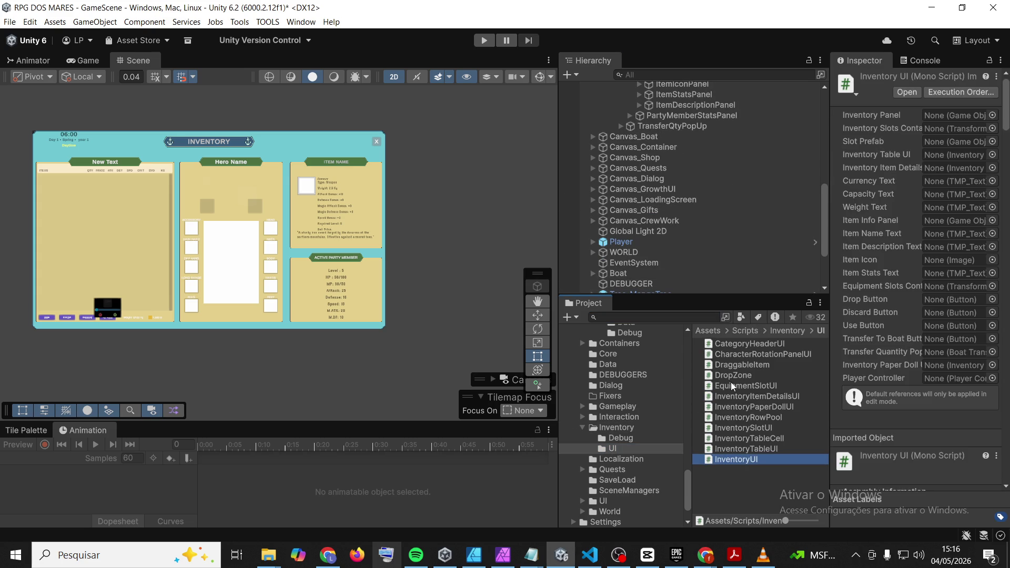
pyautogui.keyDown('shift'); pyautogui.click(744, 343); pyautogui.keyUp('shift')
pyautogui.moveTo(744, 343); pyautogui.dragTo(769, 0)
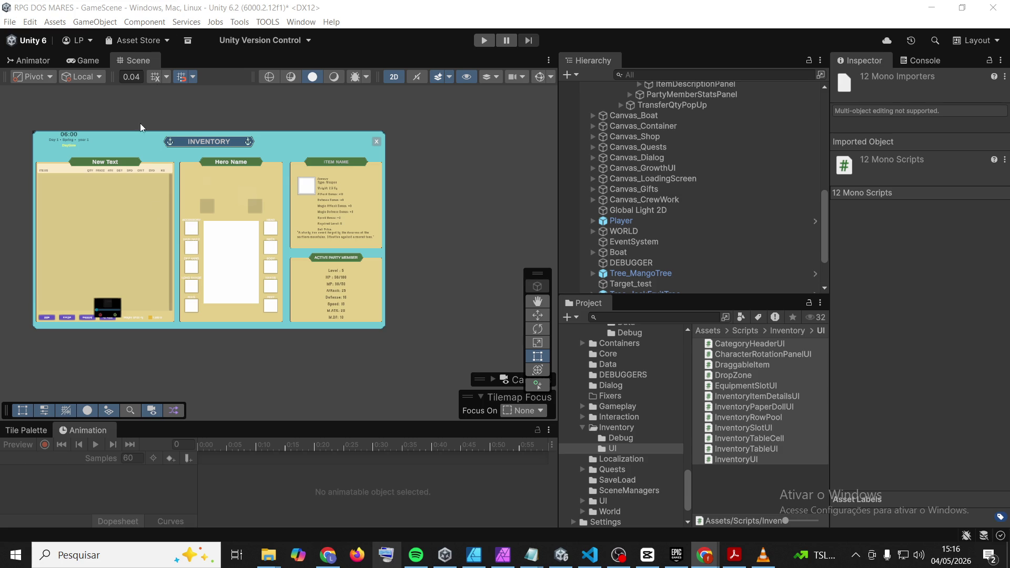
# Deselect the twelve scripts and zoom the Scene into the item-details panel and equipment slots
pyautogui.scroll(5, 83, 241)
pyautogui.scroll(-5, 83, 241)
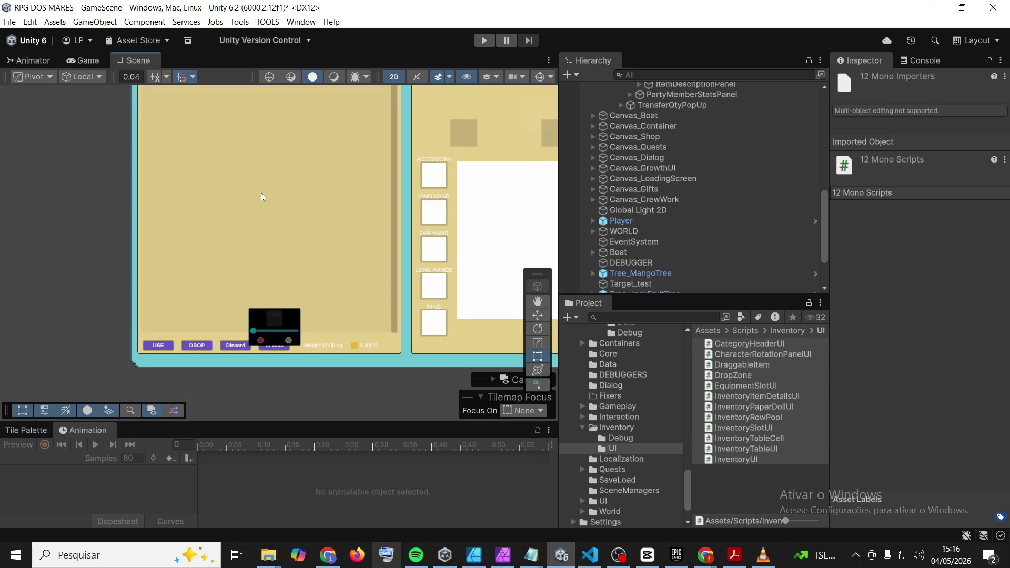
pyautogui.moveTo(224, 274); pyautogui.dragTo(188, 273)
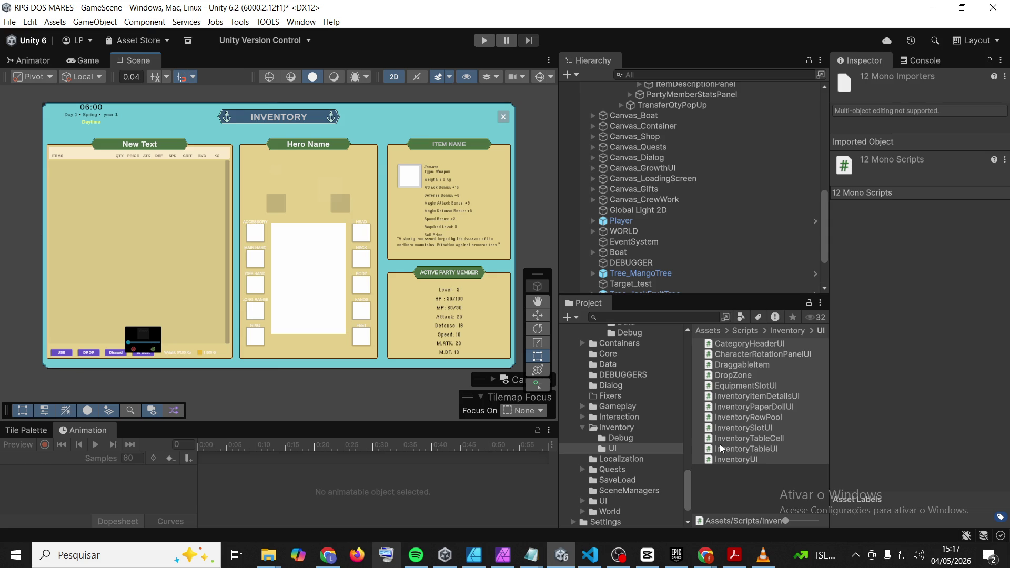
pyautogui.click(732, 477)
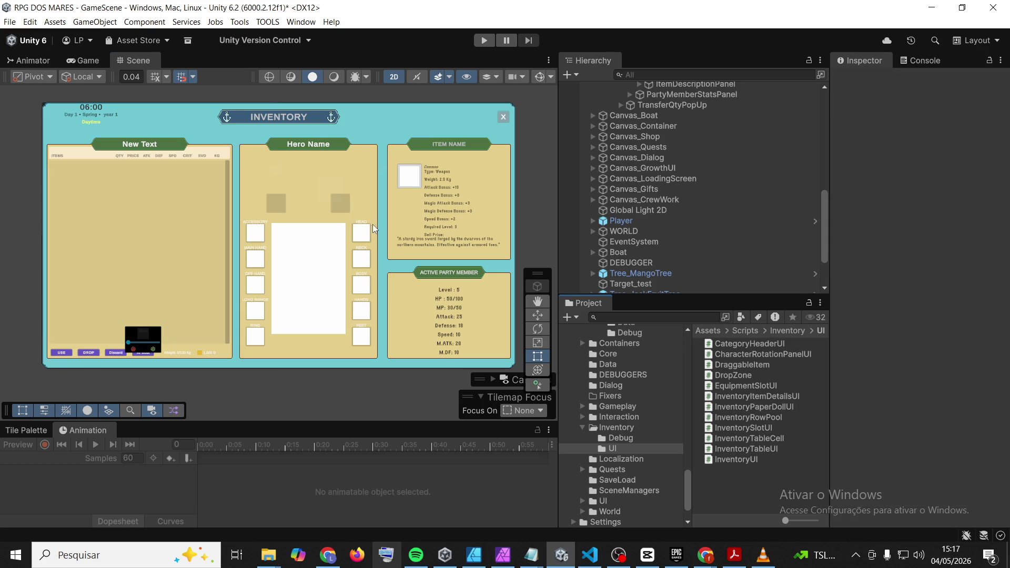
pyautogui.scroll(4, 369, 225)
pyautogui.scroll(5, 342, 223)
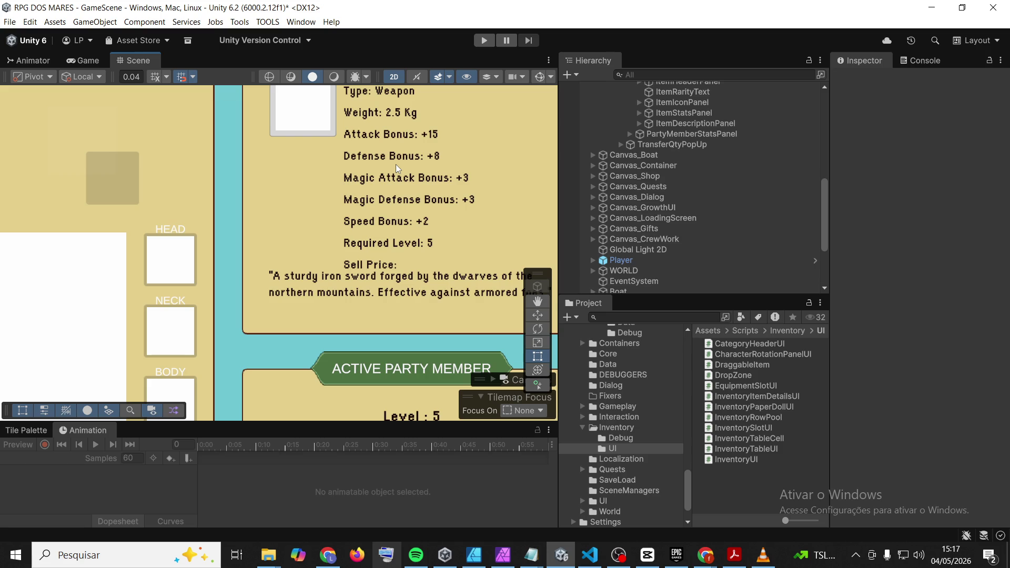
pyautogui.scroll(-2, 396, 165)
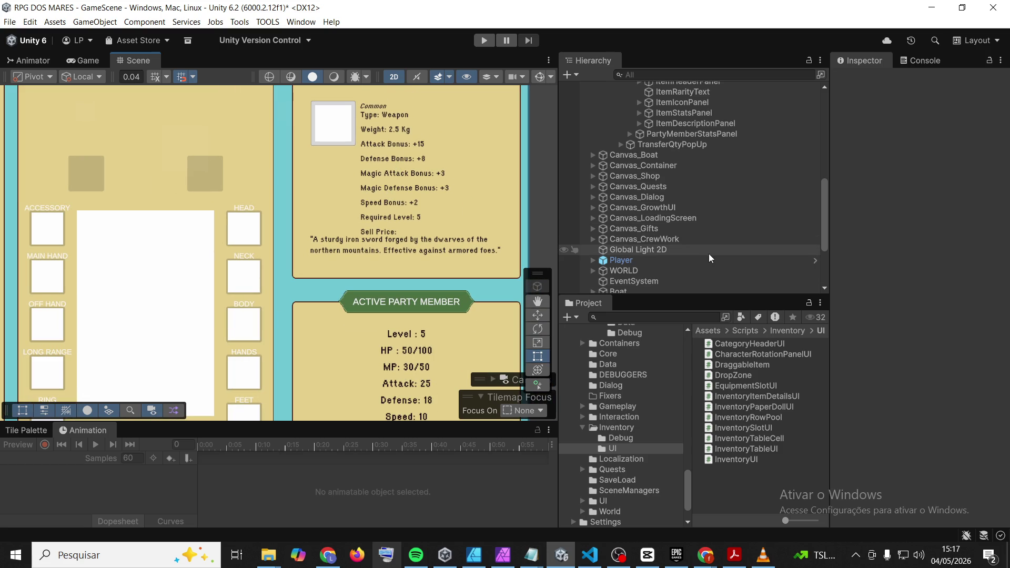
# Set ItemDescriptionPanel's Pos Y to 0
pyautogui.click(678, 176)
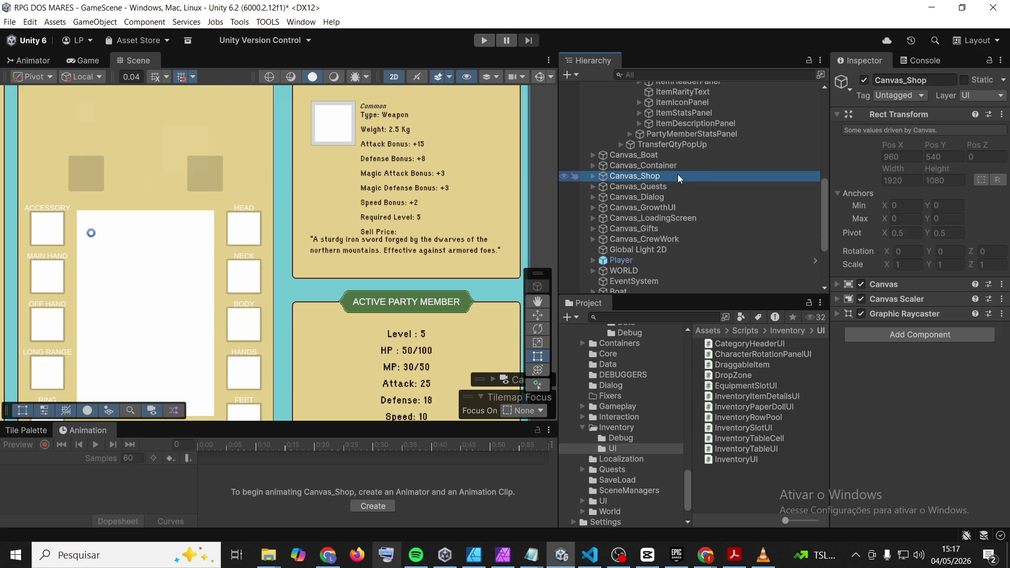
pyautogui.scroll(5, 664, 198)
pyautogui.click(665, 199)
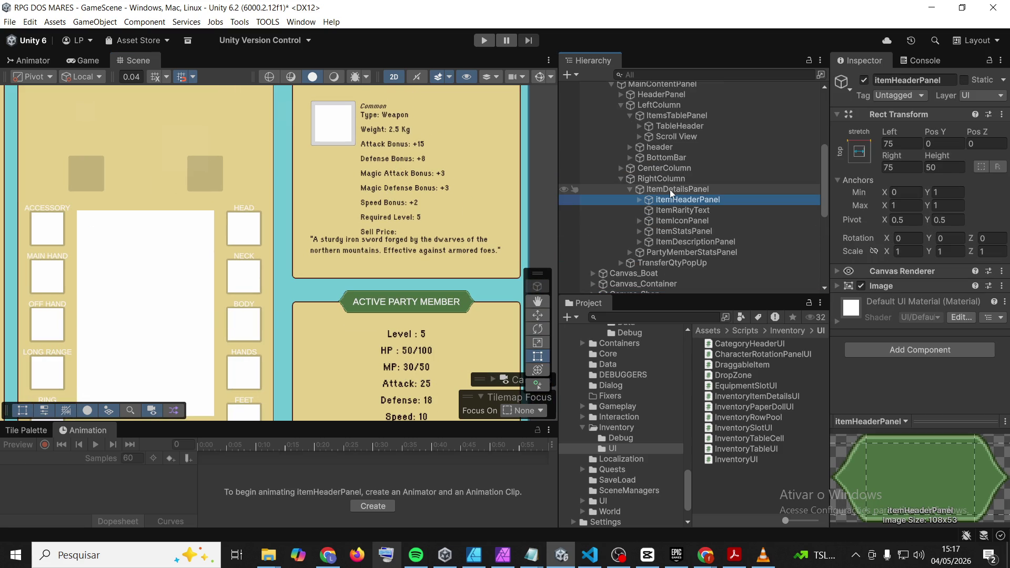
pyautogui.click(679, 241)
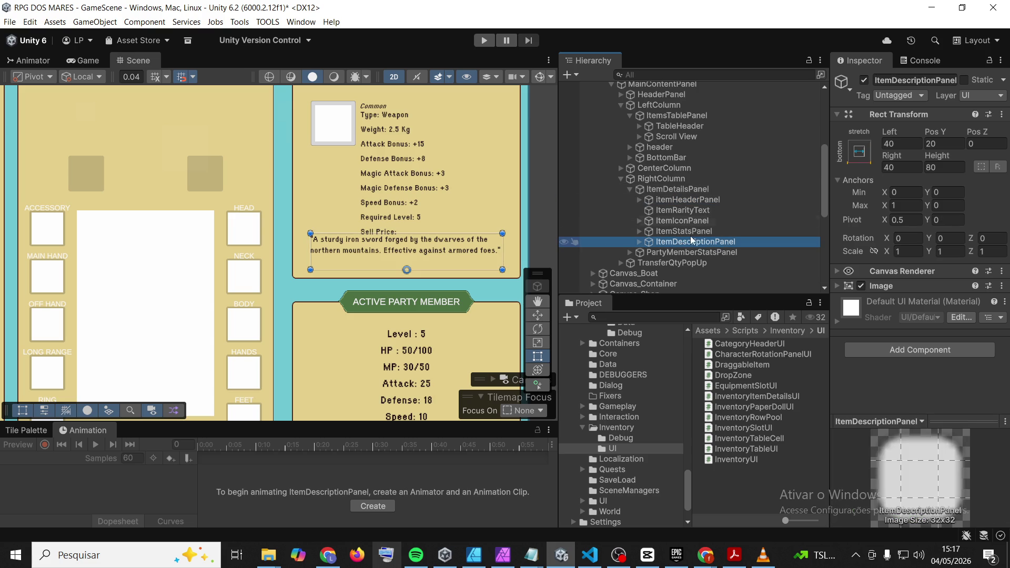
pyautogui.click(950, 143)
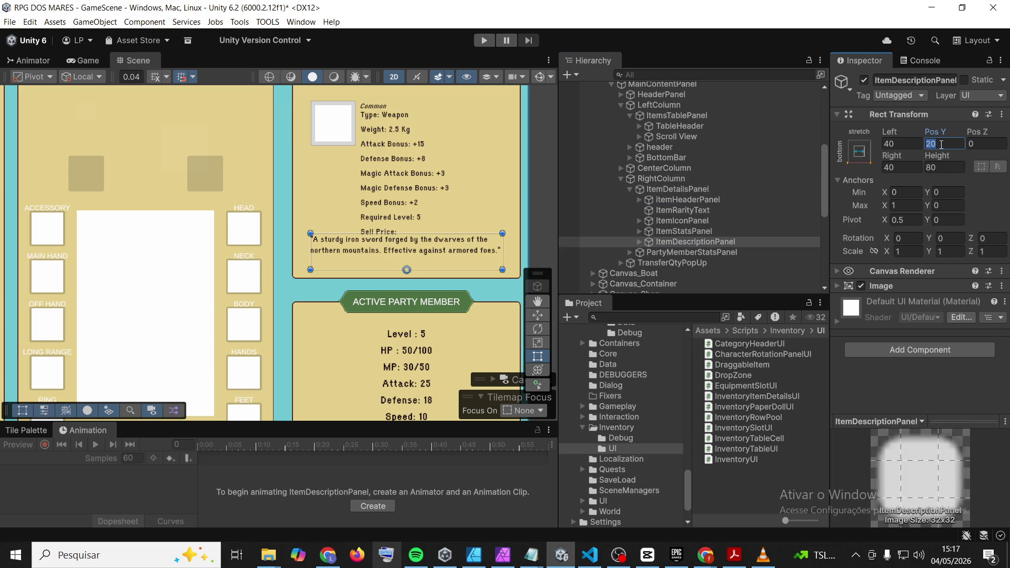
pyautogui.write('0')
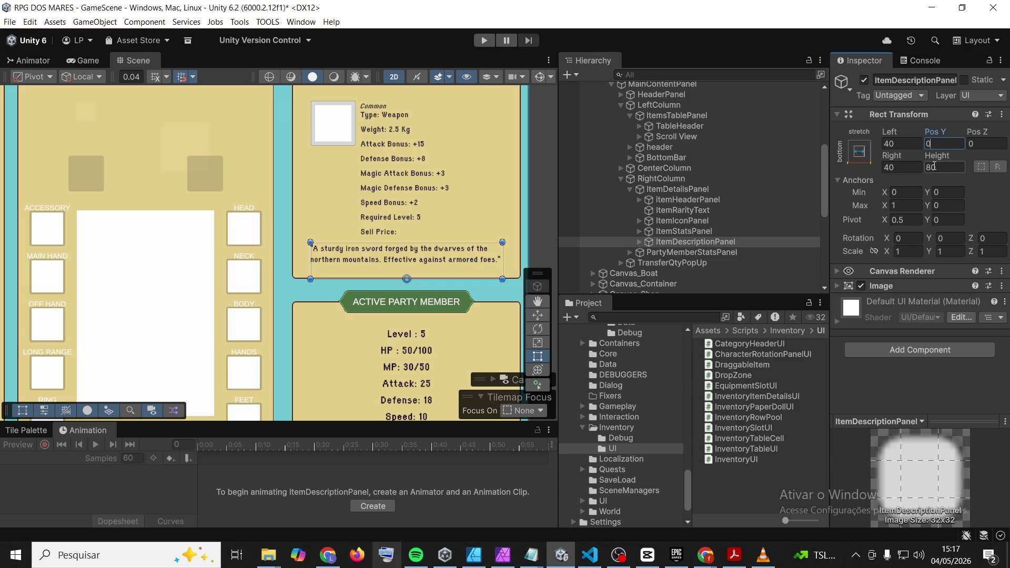
# Set ItemStatsPanel's height to 280
pyautogui.click(684, 232)
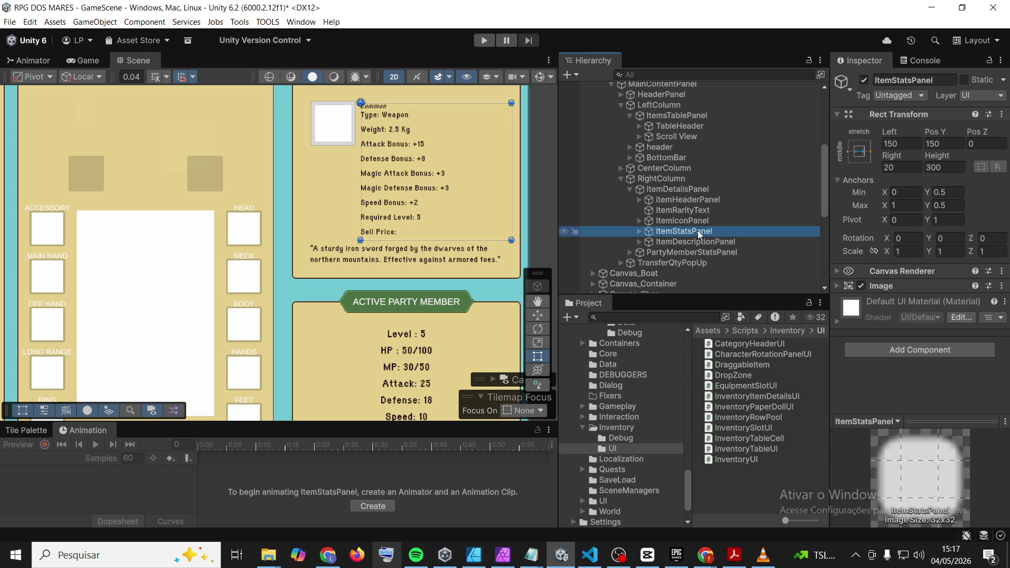
pyautogui.click(946, 167)
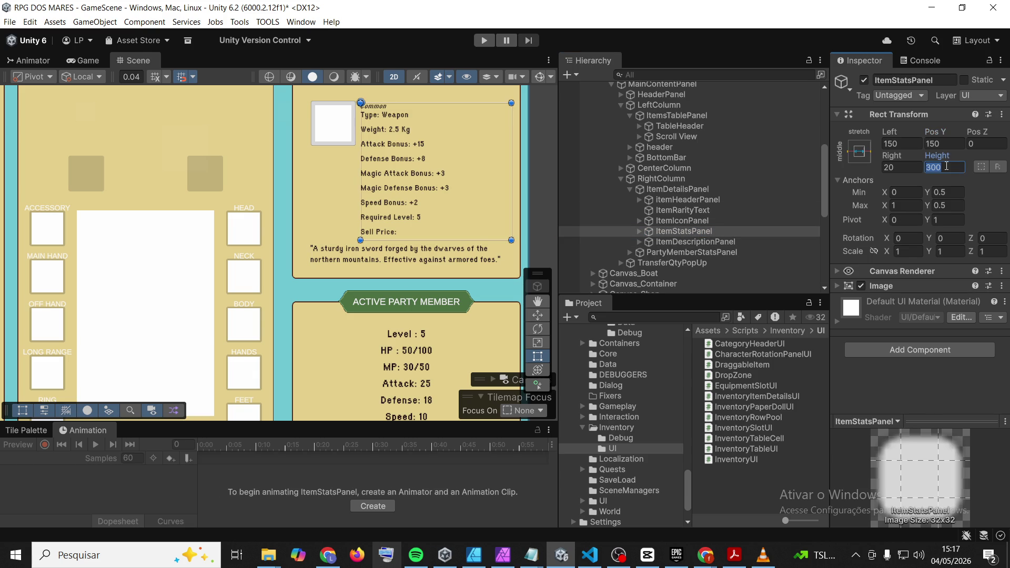
pyautogui.write('280')
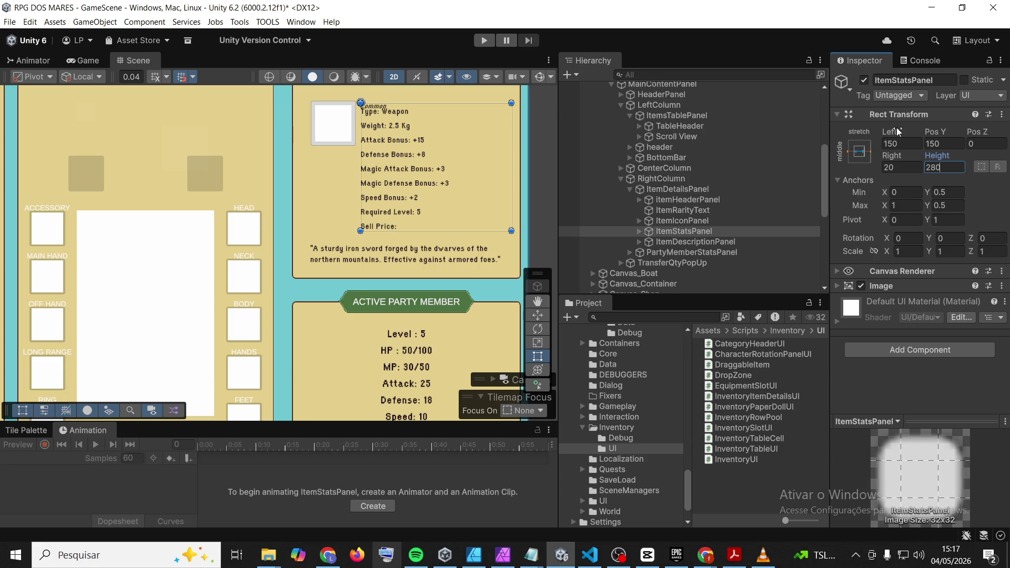
# Check the ItemRarityText, ItemDetailsPanel and RightColumn layouts, then change ItemStatsPanel's Pos Y from 150 to 130
pyautogui.click(674, 211)
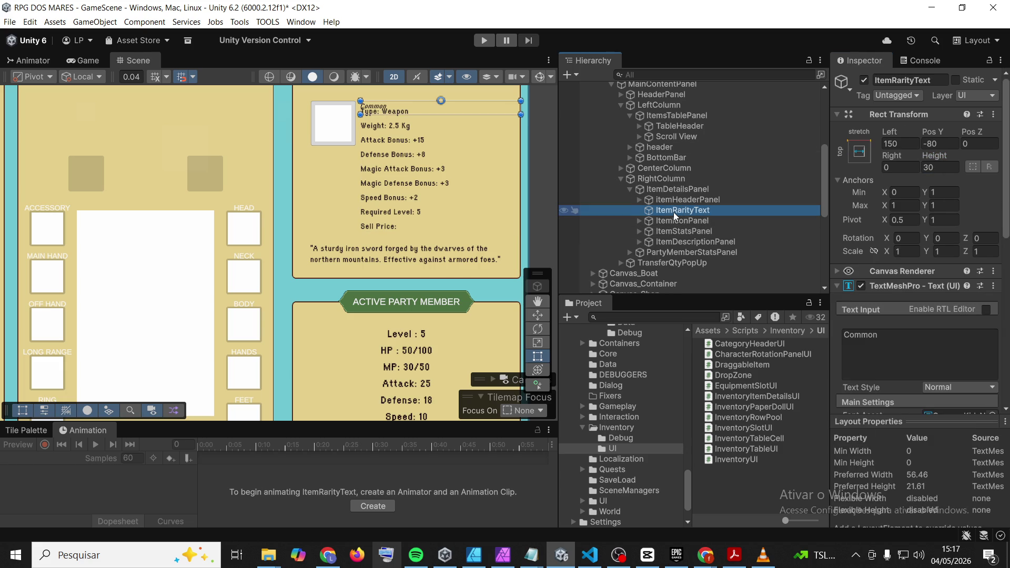
pyautogui.click(680, 191)
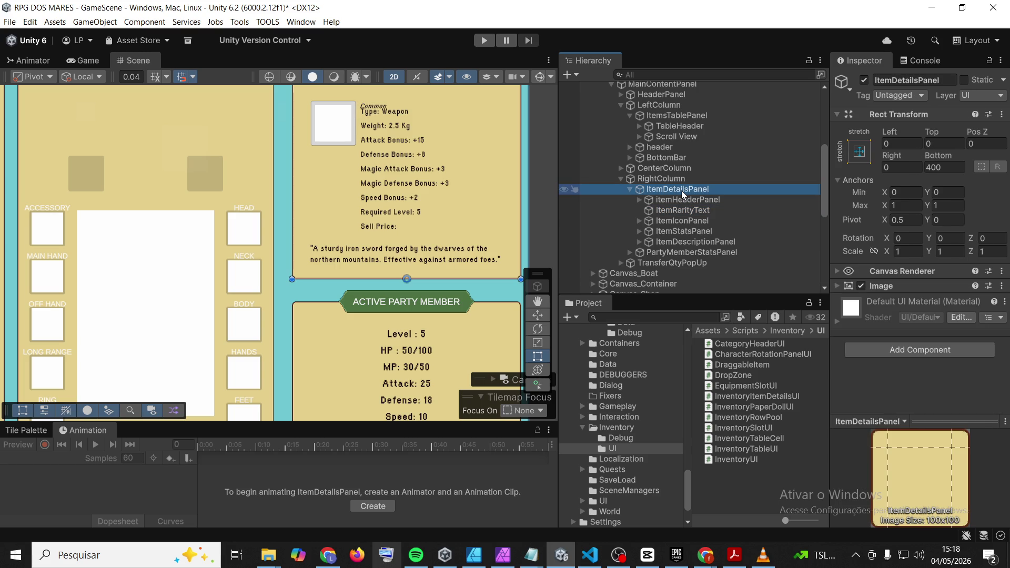
pyautogui.click(662, 182)
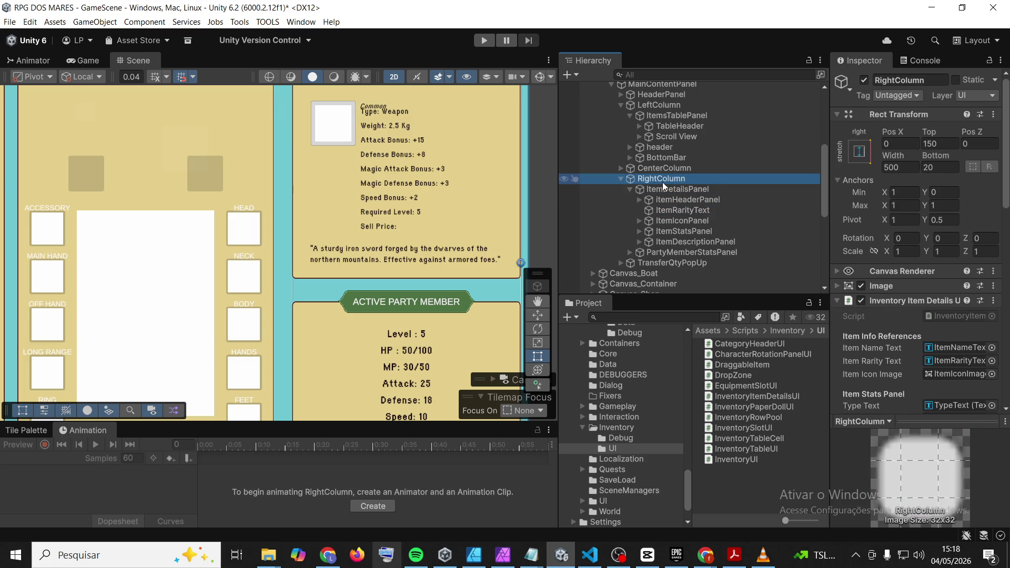
pyautogui.click(662, 187)
pyautogui.click(673, 199)
pyautogui.click(681, 209)
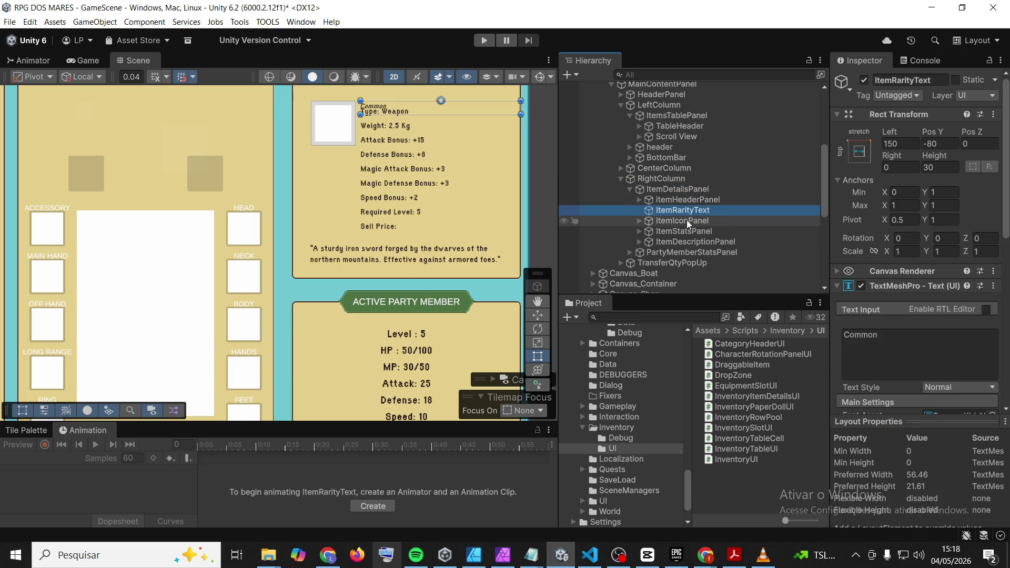
pyautogui.click(686, 220)
pyautogui.click(686, 232)
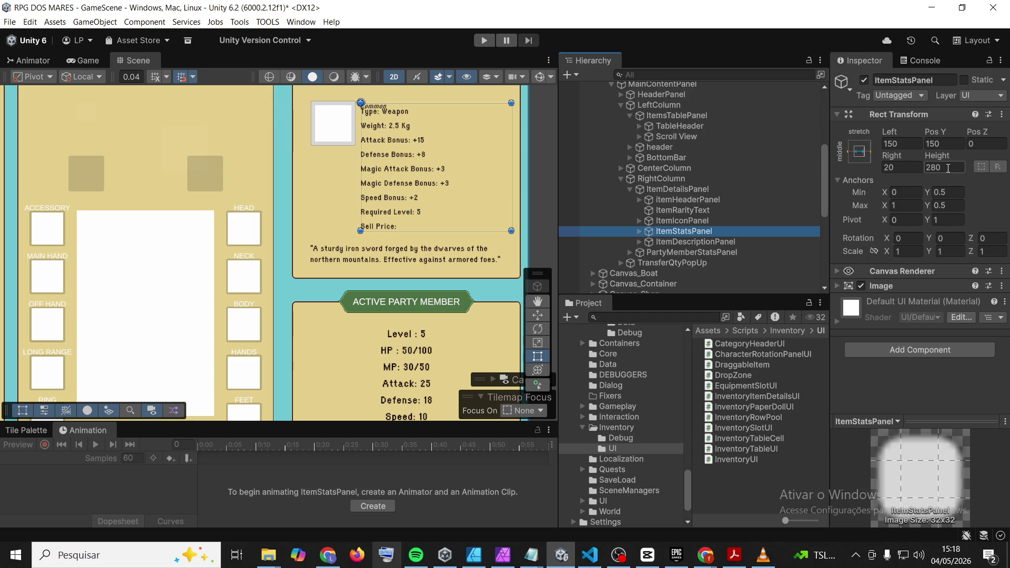
pyautogui.click(947, 144)
pyautogui.click(934, 147)
pyautogui.doubleClick(935, 145)
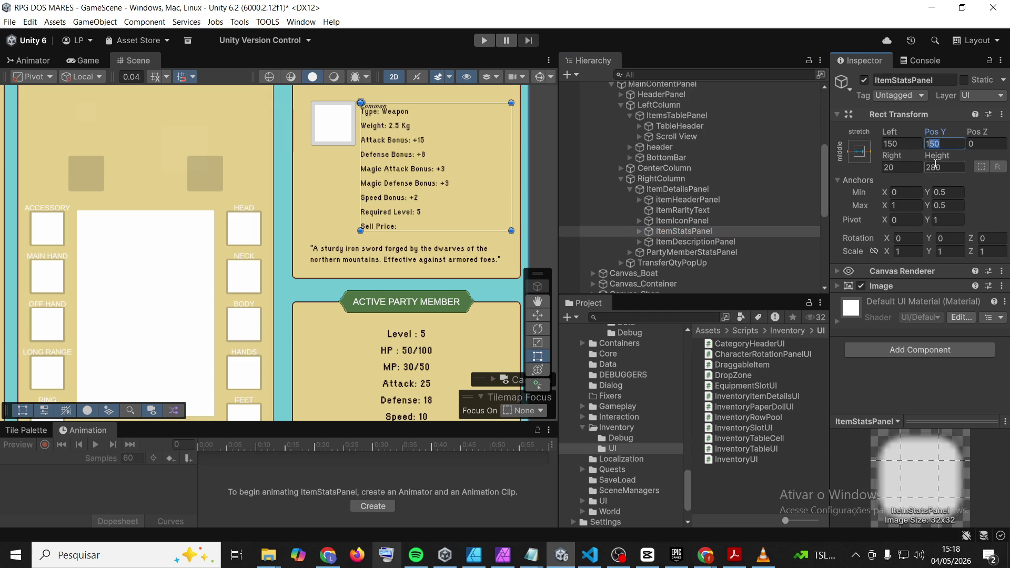
pyautogui.write('130')
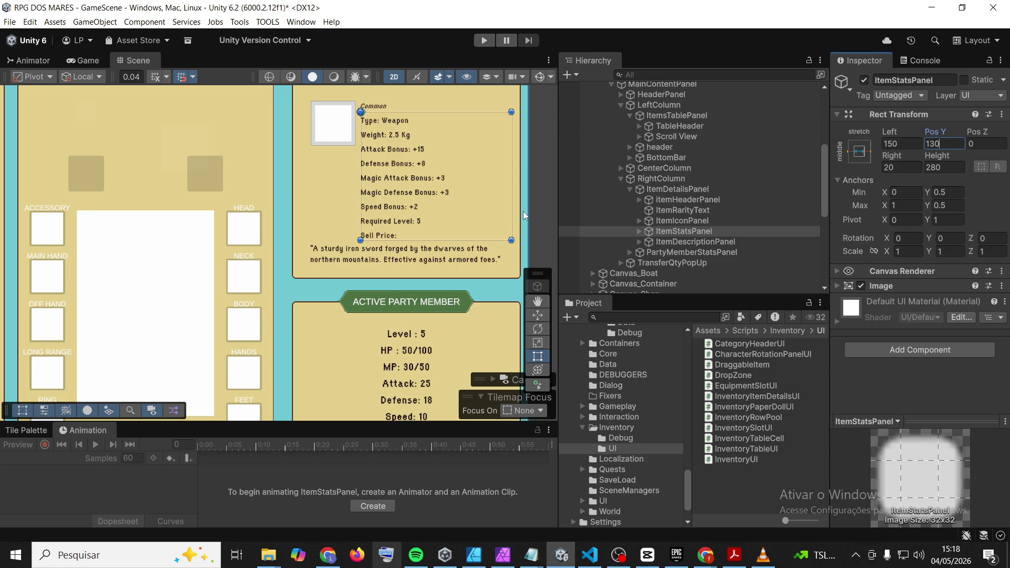
# Try ItemDescriptionPanel's Pos Y at -5, revert it, and set its height to 70
pyautogui.click(678, 244)
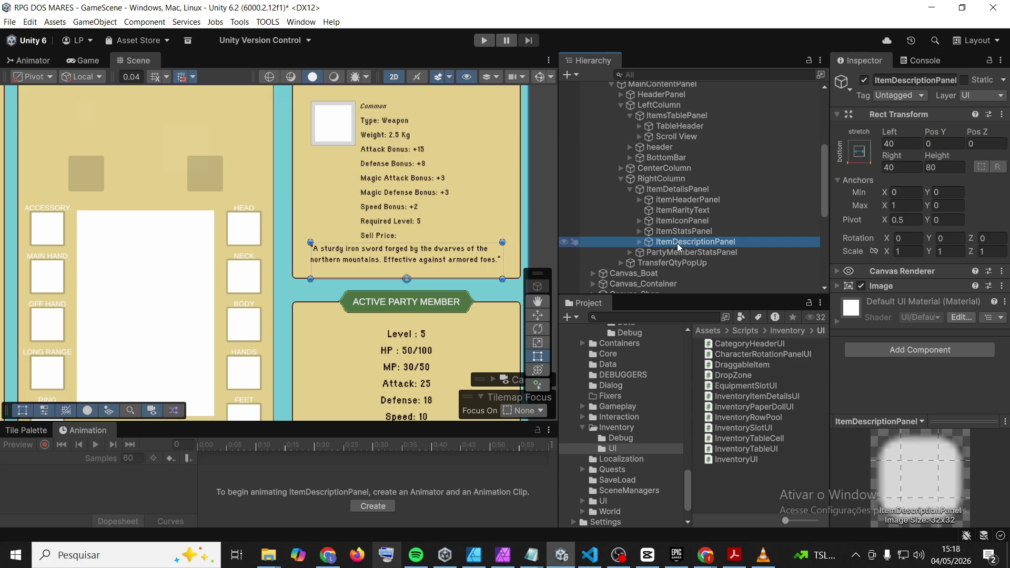
pyautogui.click(942, 145)
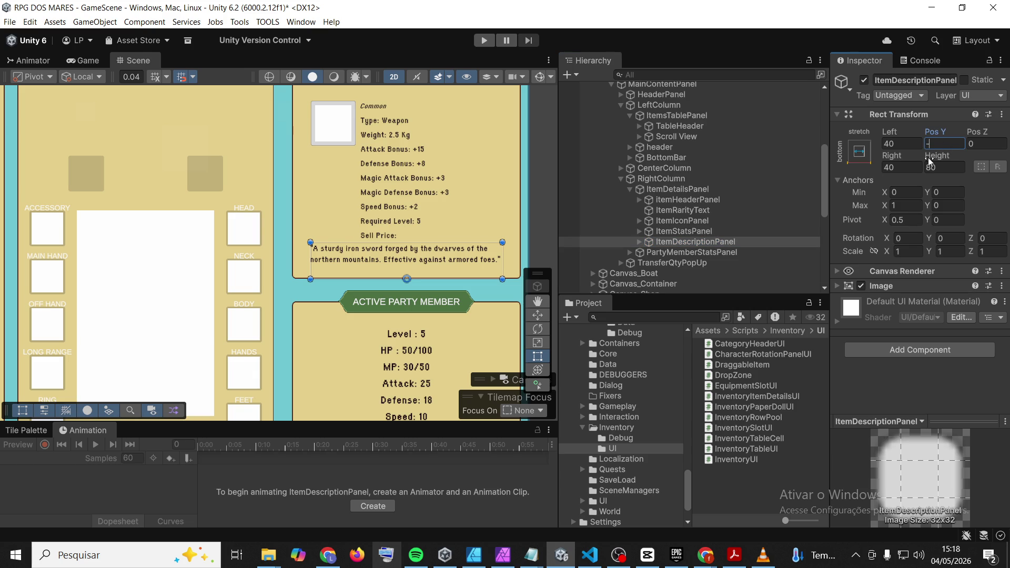
pyautogui.write('-5')
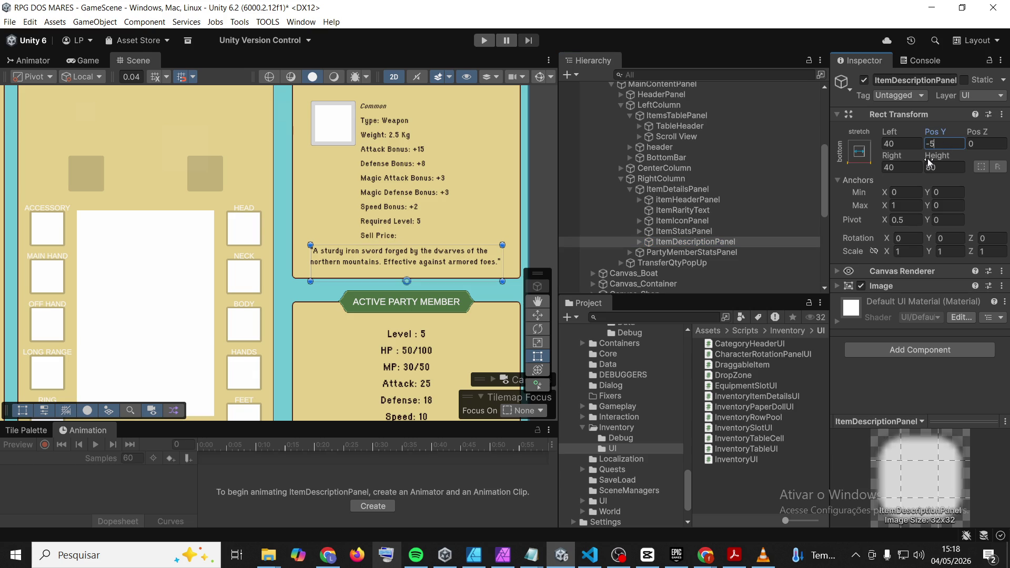
pyautogui.press('BackSpace')
pyautogui.press('BackSpace')
pyautogui.click(958, 171)
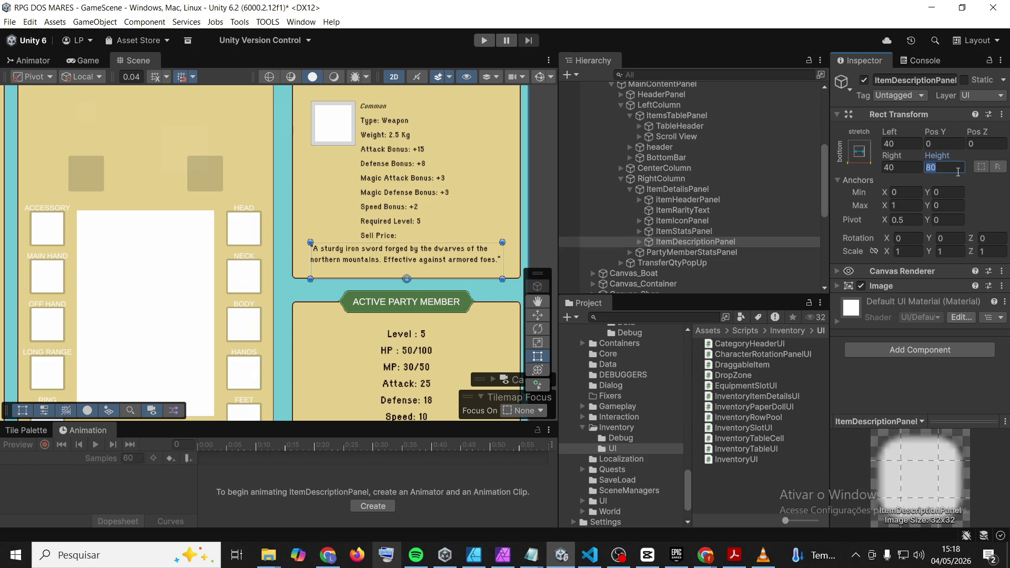
pyautogui.write('70')
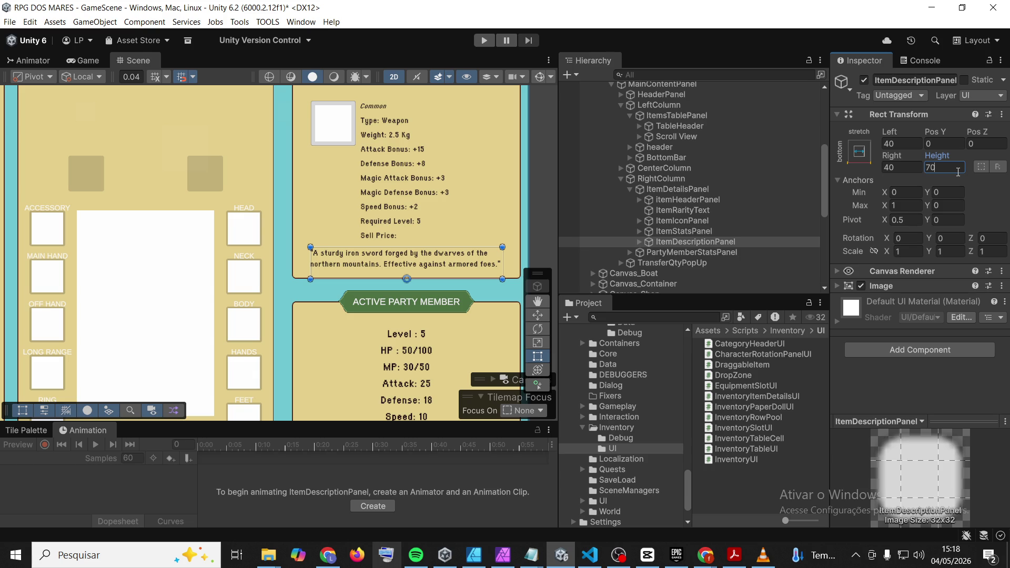
# Set ItemDescriptionPanel's Pos Y to 10
pyautogui.click(945, 144)
pyautogui.write('5')
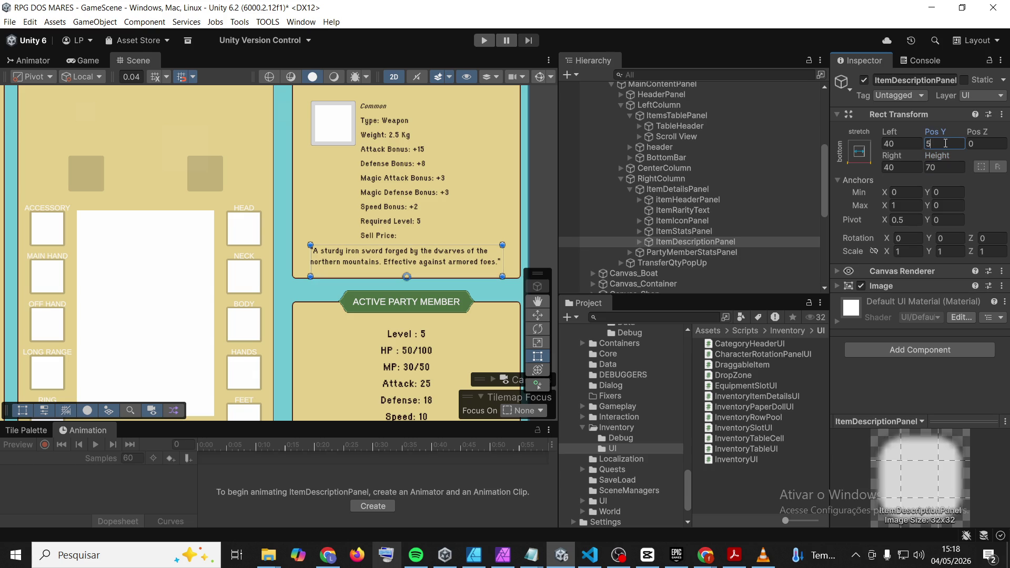
pyautogui.press('BackSpace')
pyautogui.write('10')
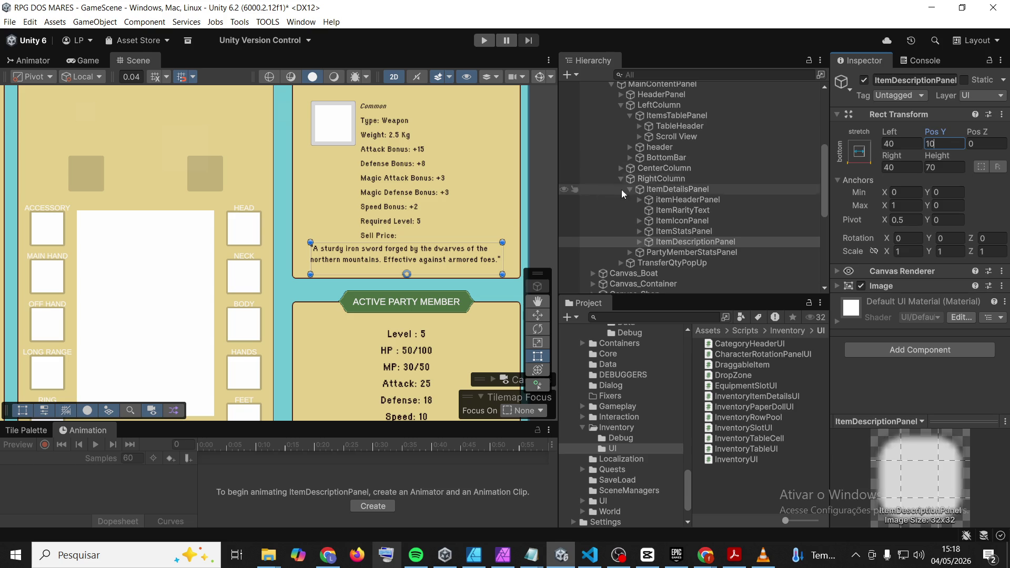
pyautogui.scroll(-2, 412, 143)
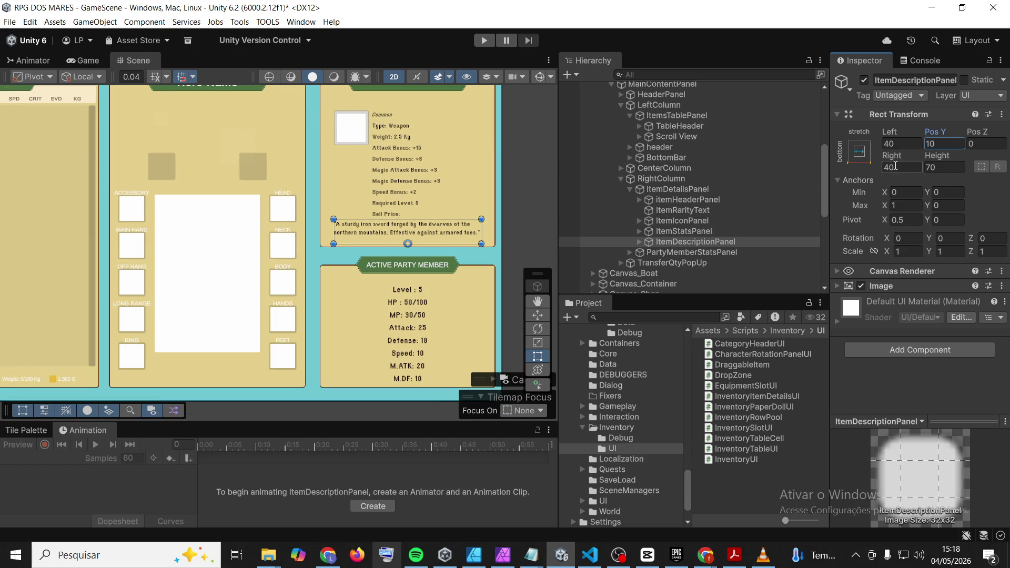
pyautogui.click(698, 254)
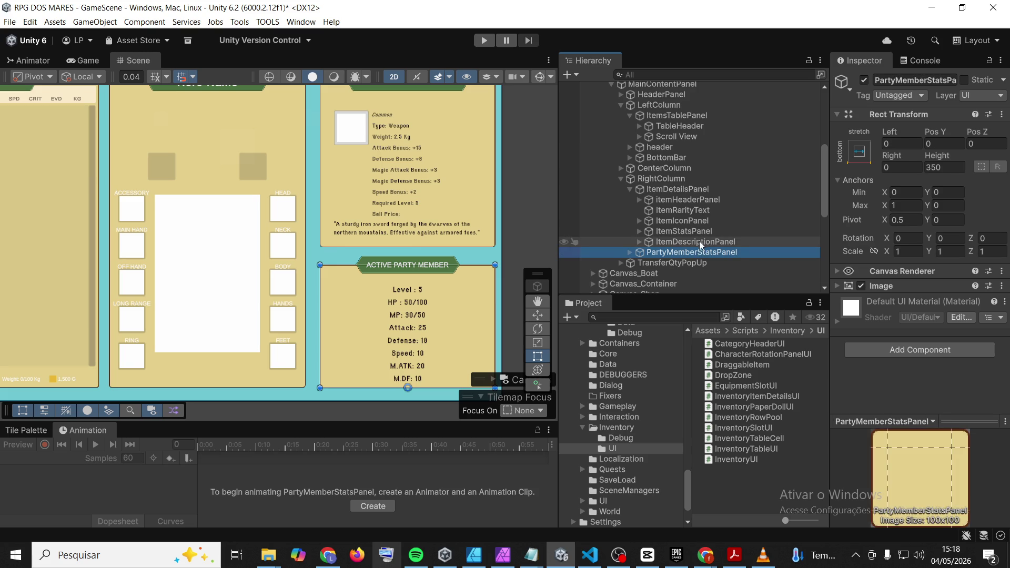
# Set ItemDescriptionPanel's Right offset to 20
pyautogui.click(699, 241)
pyautogui.click(900, 168)
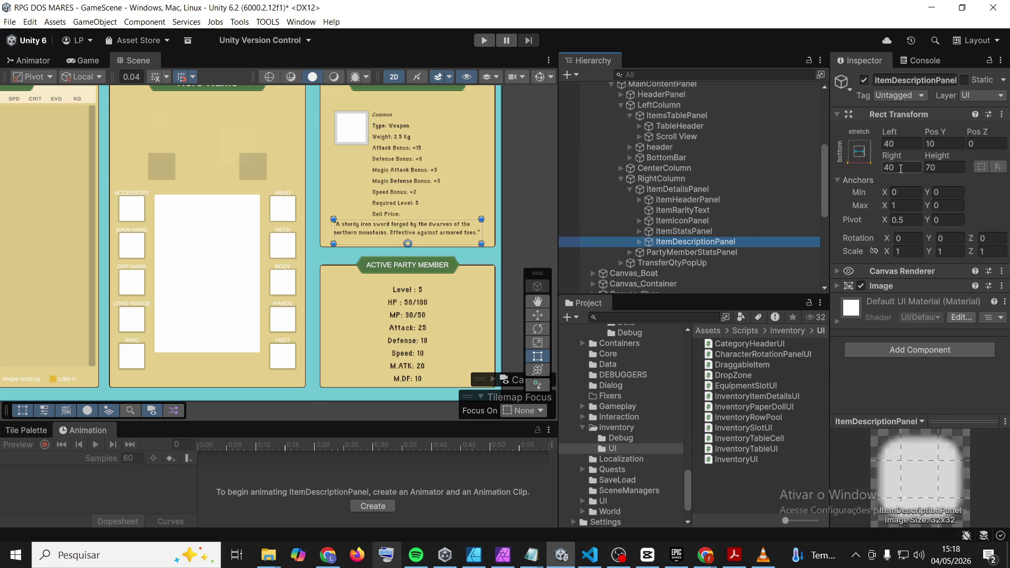
pyautogui.write('0')
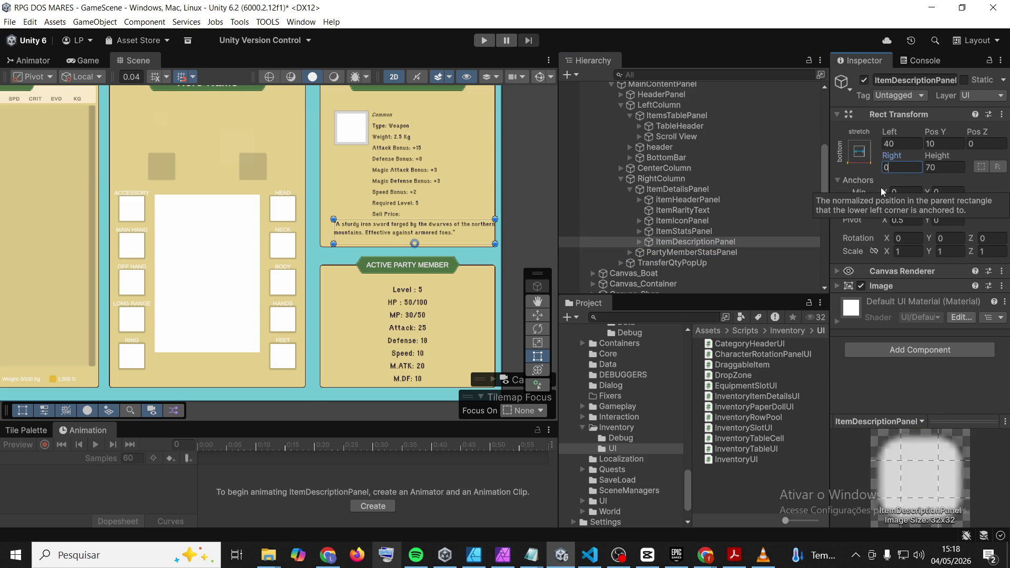
pyautogui.write('20')
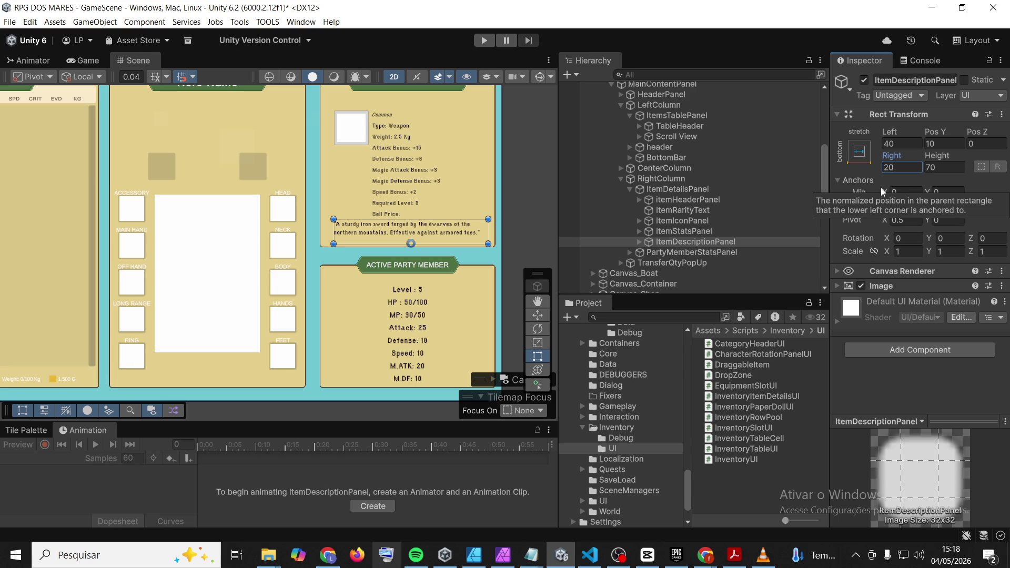
pyautogui.scroll(-2, 380, 226)
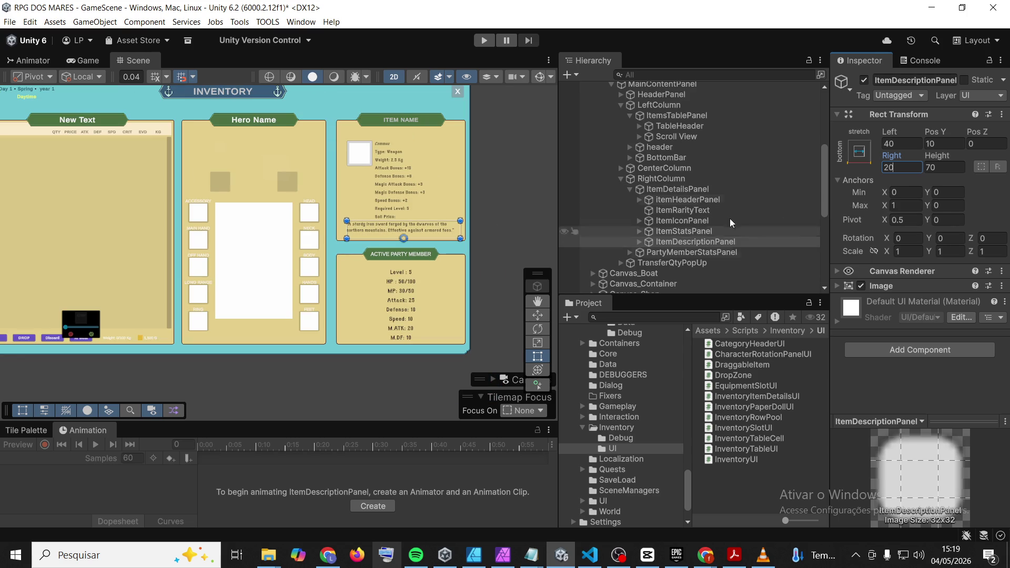
pyautogui.click(702, 200)
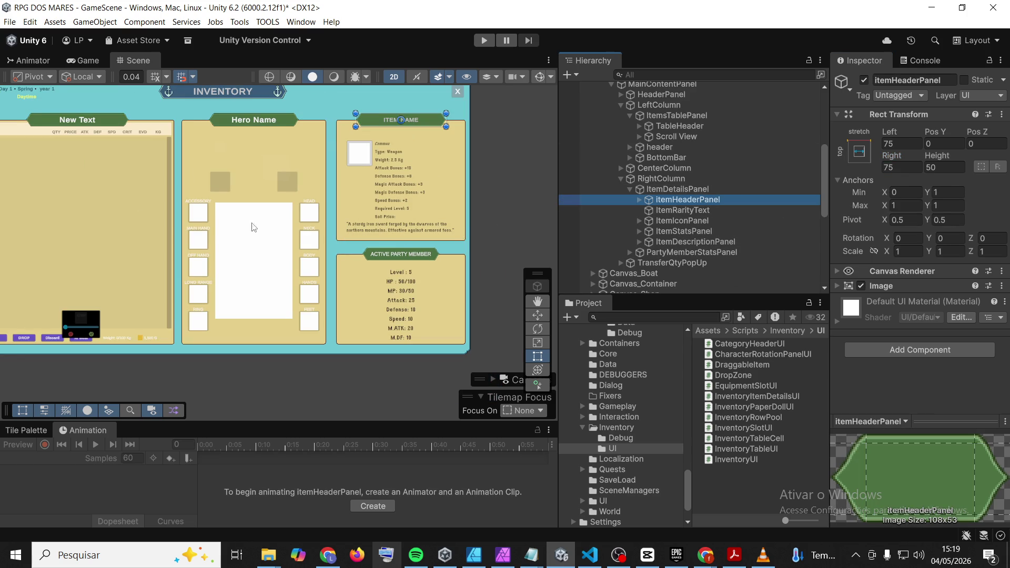
pyautogui.scroll(-2, 307, 239)
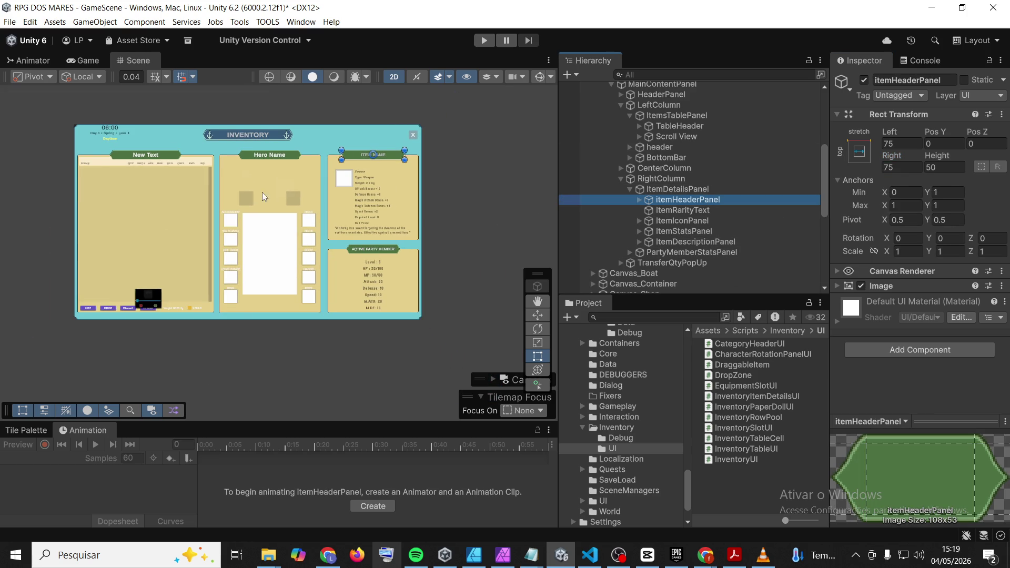
pyautogui.scroll(2, 265, 196)
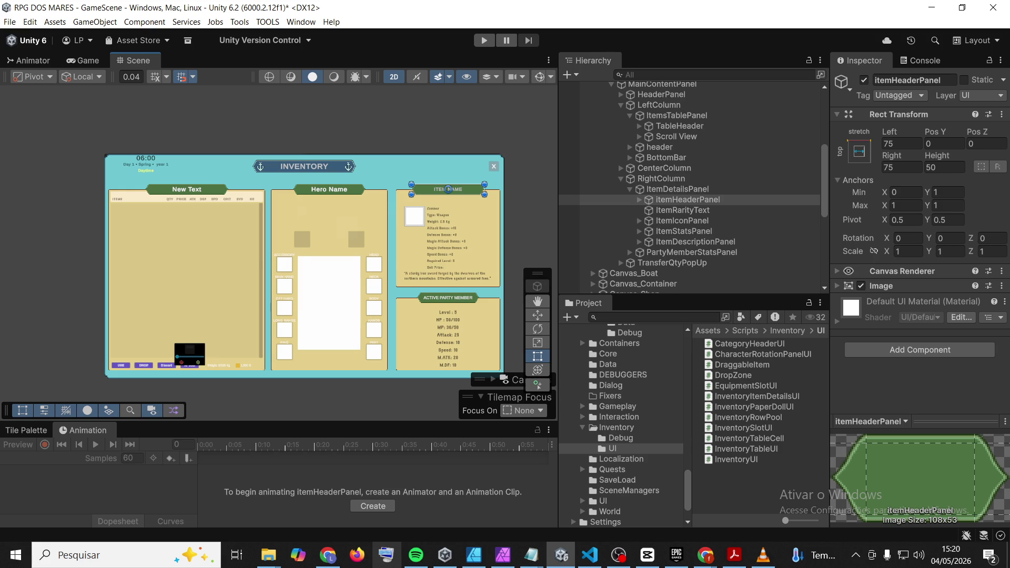
pyautogui.hotkey('alt', 'Tab')
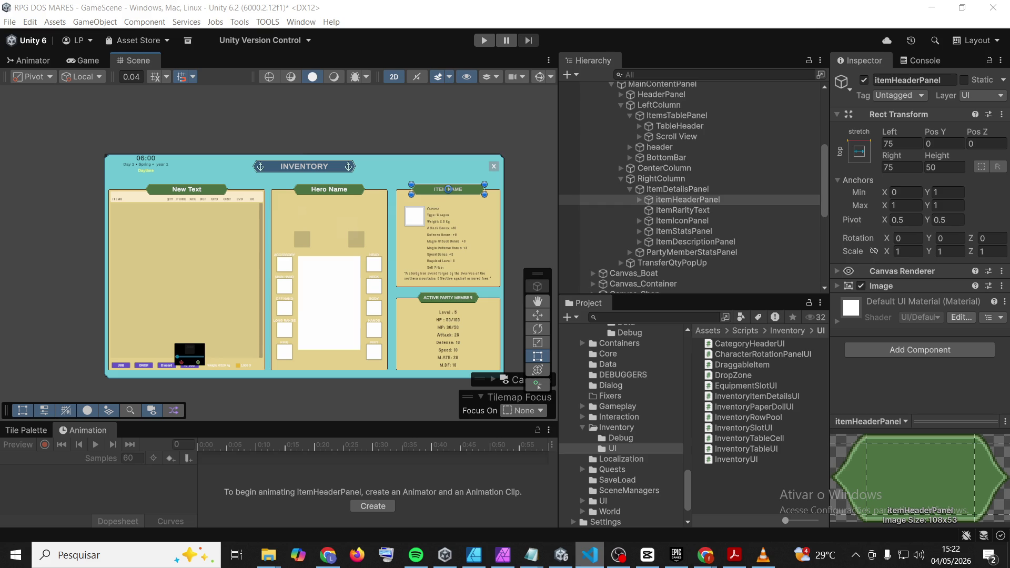
pyautogui.click(675, 314)
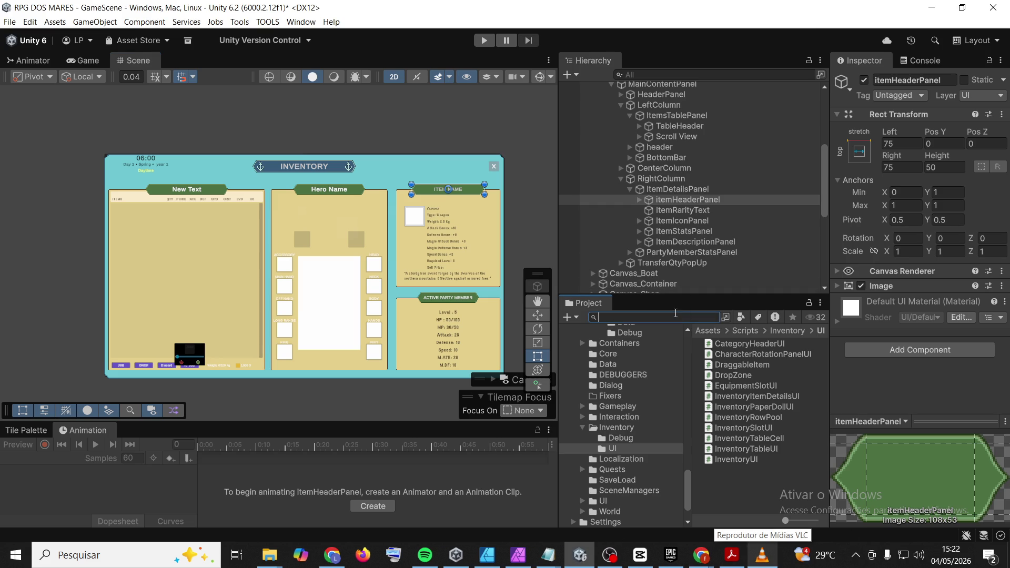
# Search the project for 'characters' and open CharacterStatsCache in VS Code
pyautogui.write('characters')
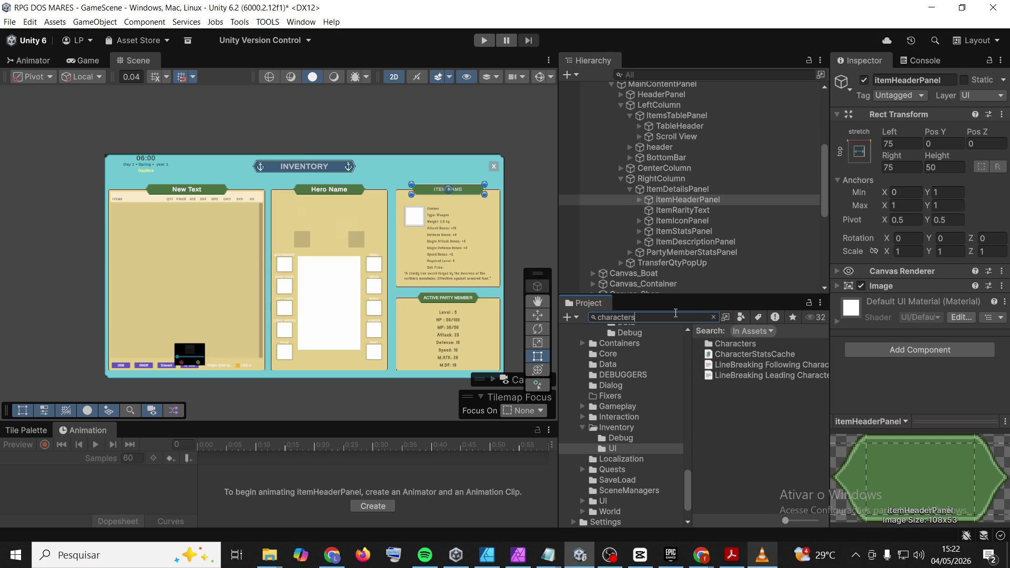
pyautogui.click(778, 355)
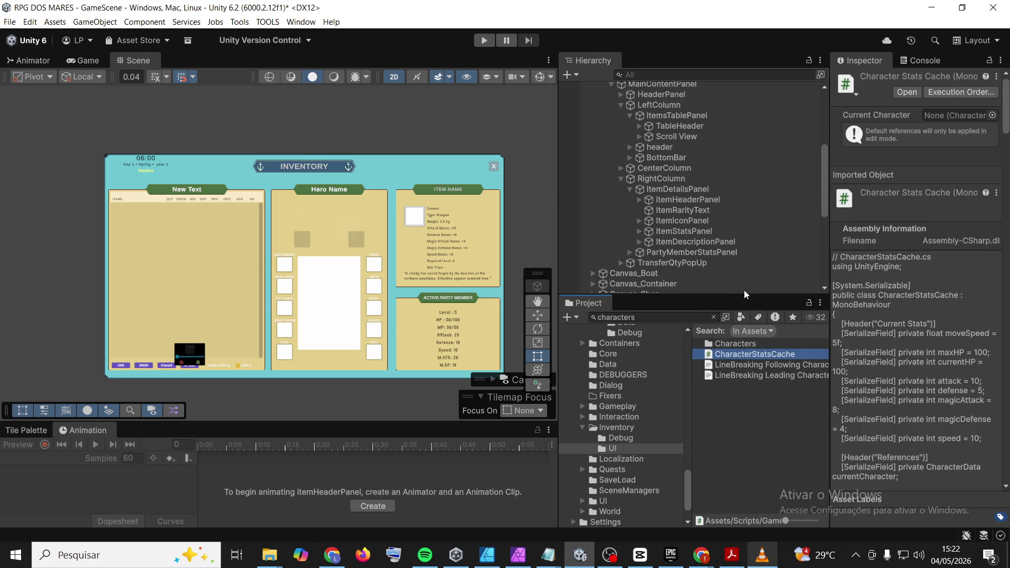
pyautogui.click(758, 411)
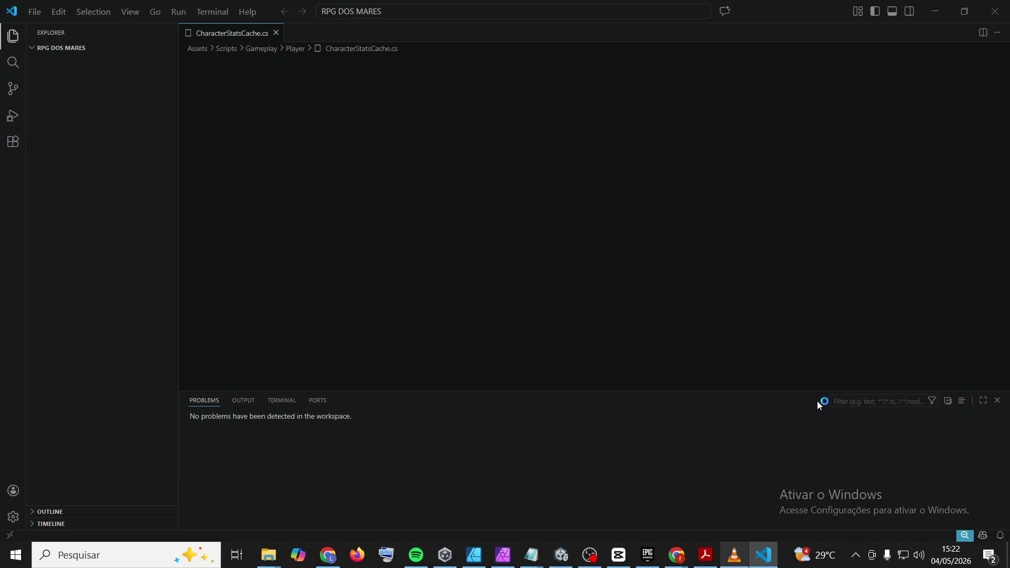
# Search the workspace for the TakeDamage signature and jump to it in CharacterStatsCache.cs
pyautogui.click(13, 62)
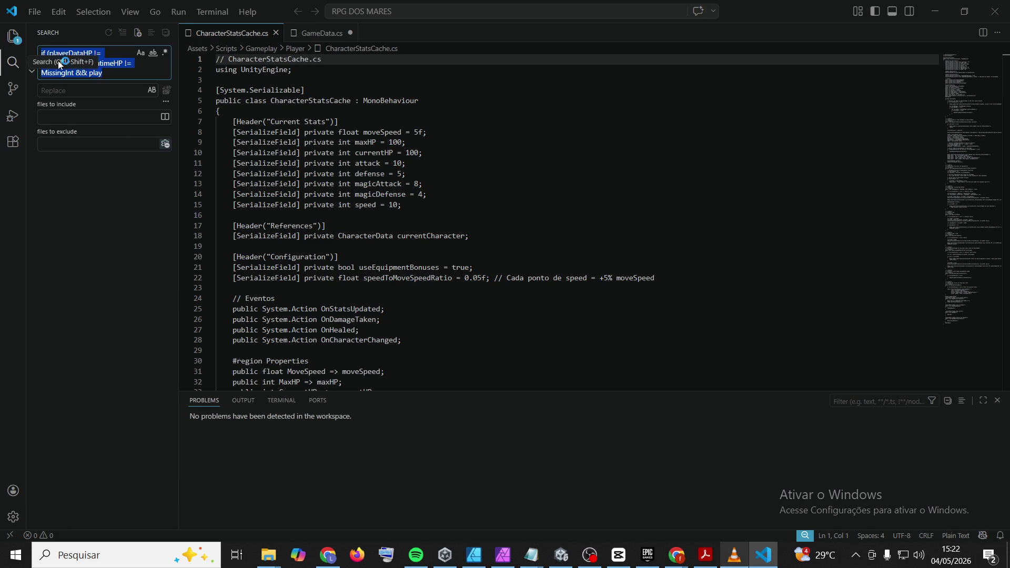
pyautogui.write('public void TakeDamage(int rawDamage, bool isMagical = false')
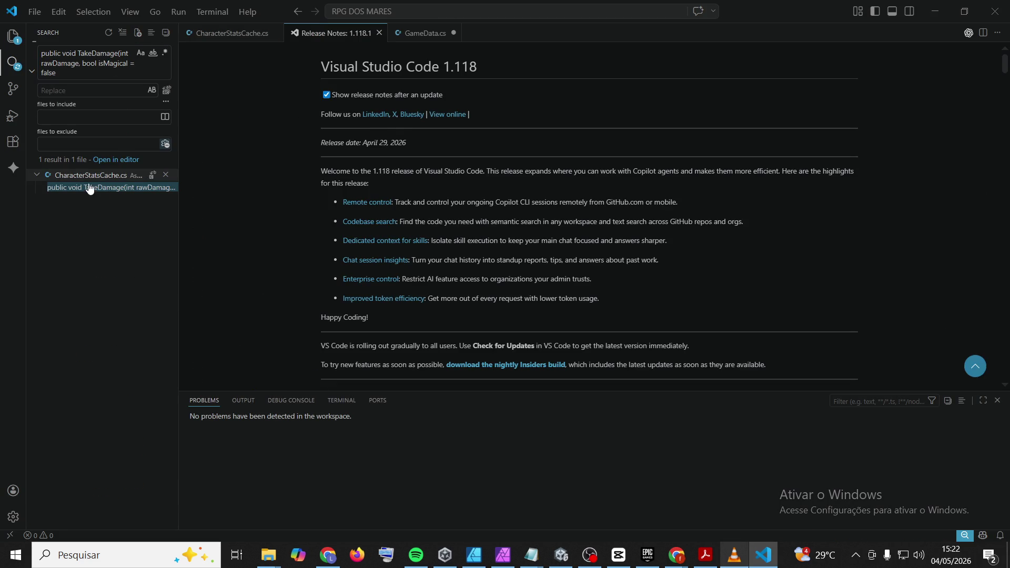
pyautogui.click(88, 188)
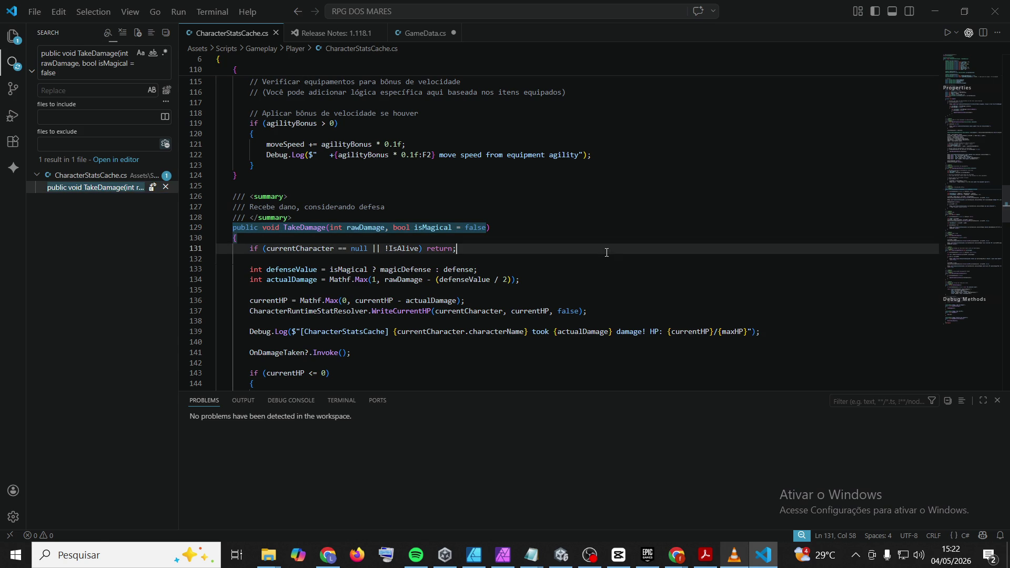
pyautogui.hotkey('alt', 'Tab')
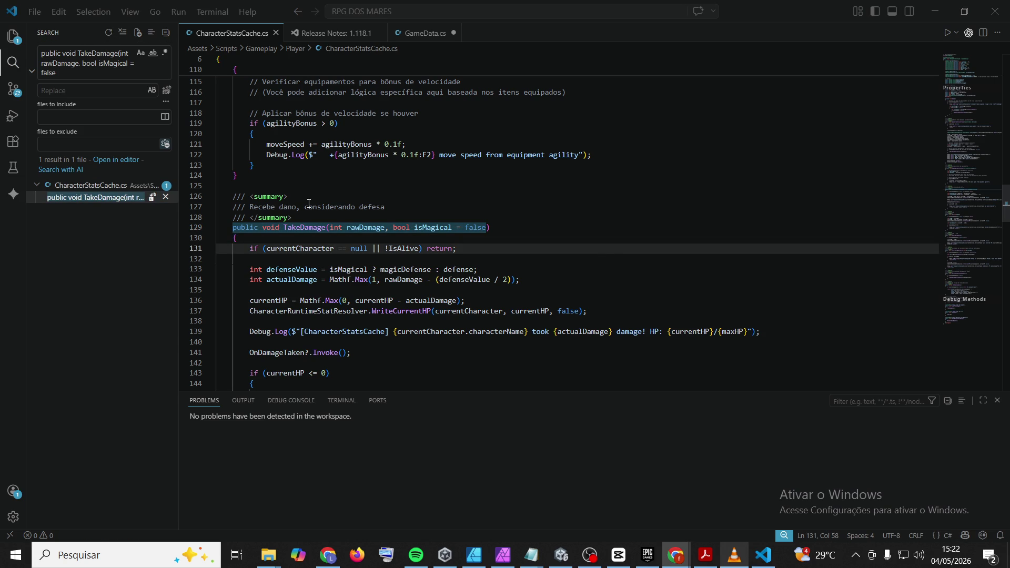
pyautogui.scroll(-5, 279, 278)
# Paste the ApplyFinalDamage method below TakeDamage, indent it, and save CharacterStatsCache.cs
pyautogui.click(285, 236)
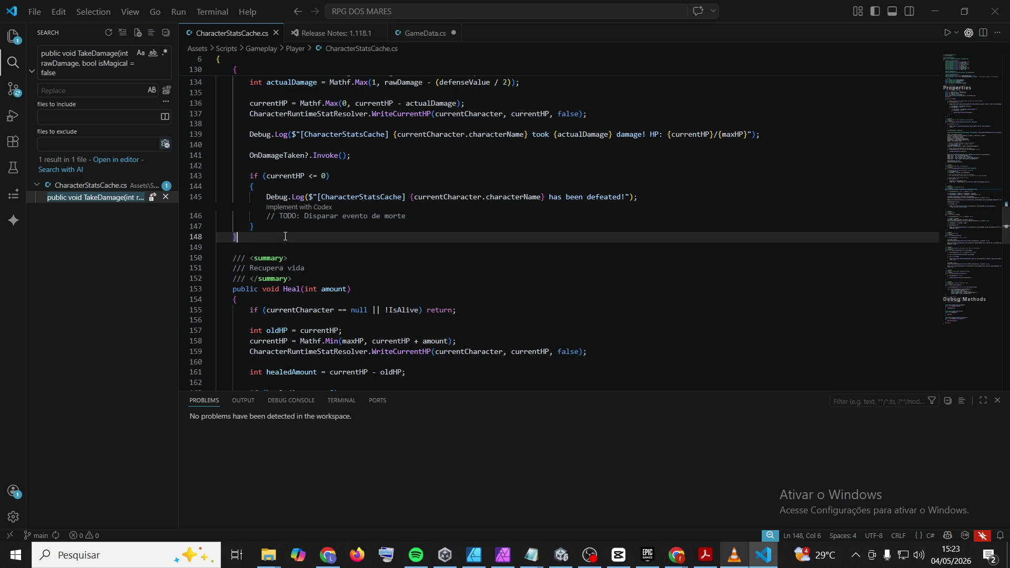
pyautogui.press('Return')
pyautogui.press('Return')
pyautogui.press('Return')
pyautogui.hotkey('ctrl', 'v')
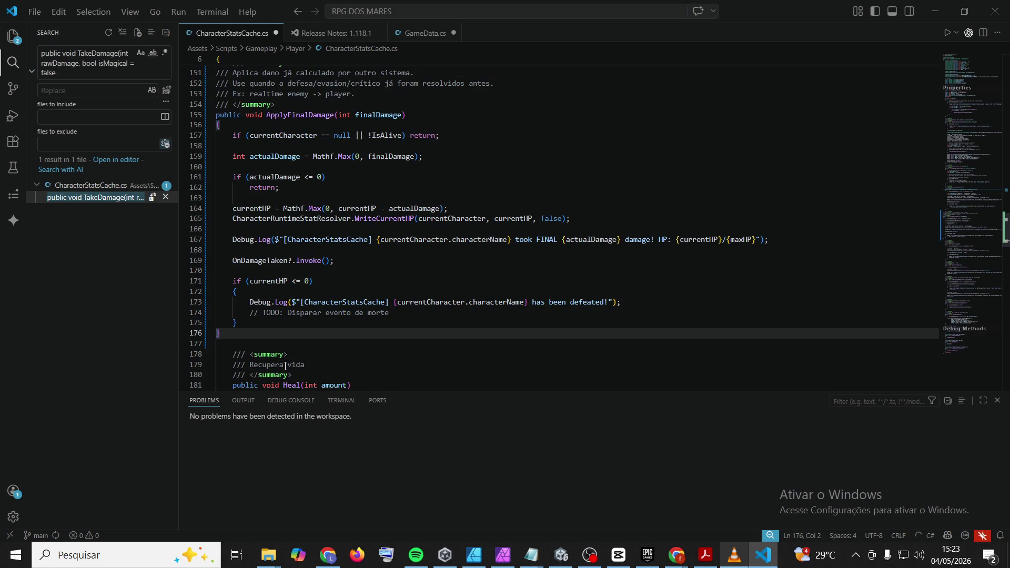
pyautogui.moveTo(268, 333)
pyautogui.mouseDown()
pyautogui.moveTo(234, 208)
pyautogui.moveTo(221, 225)
pyautogui.moveTo(216, 204)
pyautogui.mouseUp()
pyautogui.press('Tab')
pyautogui.click(665, 225)
pyautogui.hotkey('ctrl', 's')
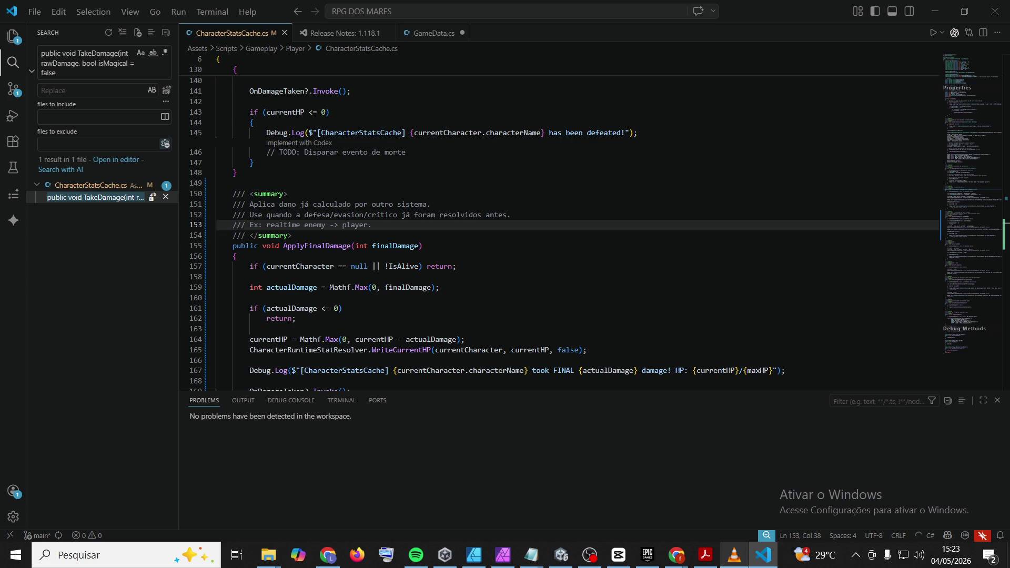
pyautogui.hotkey('alt', 'Tab')
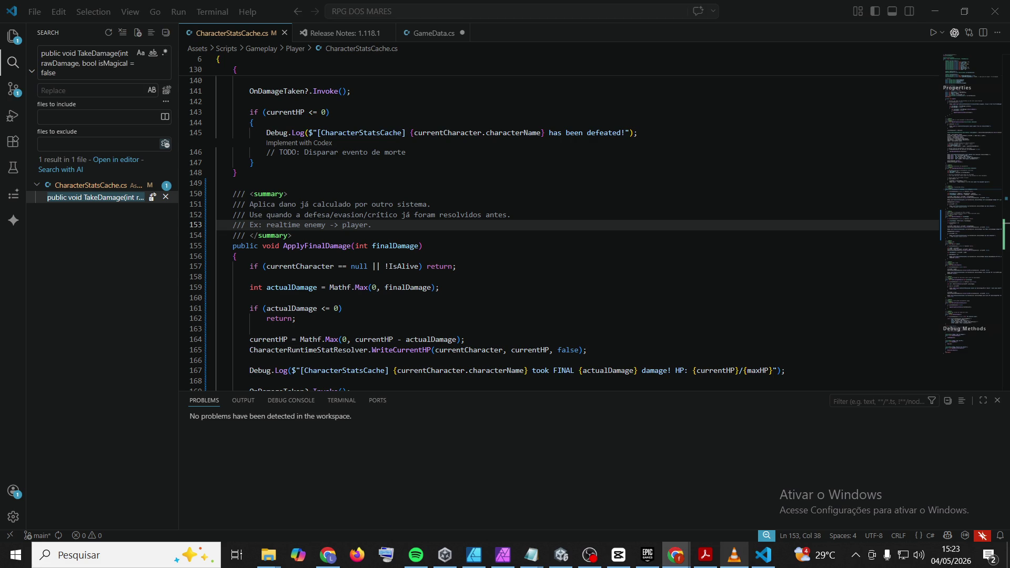
# Find the knockback TakeDamage in PlayerController.cs and replace its code with the new damage handling
pyautogui.tripleClick(105, 59)
pyautogui.write('public void TakeDamage(int amount, Vector2 knockbackFor')
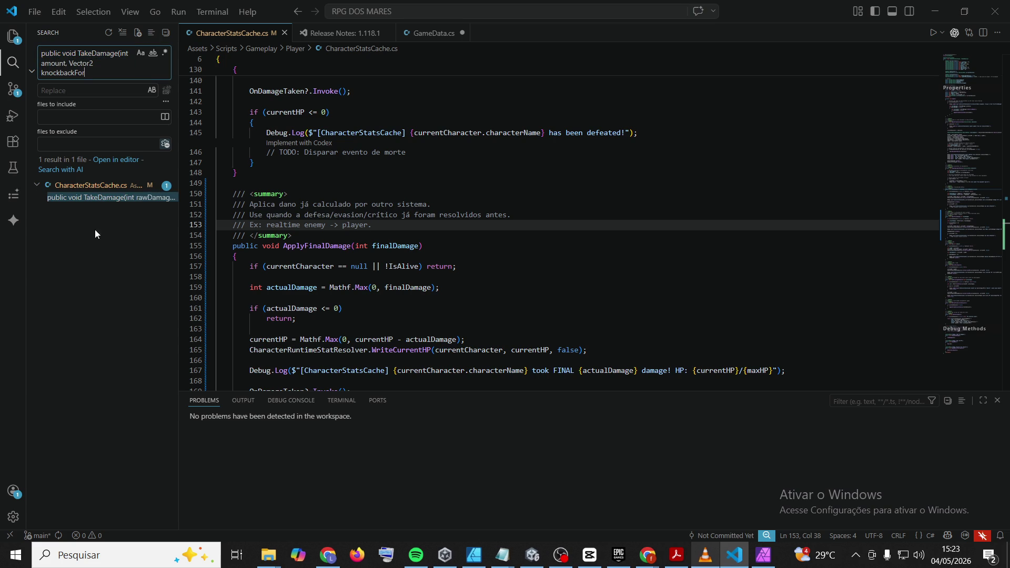
pyautogui.click(94, 197)
pyautogui.click(653, 126)
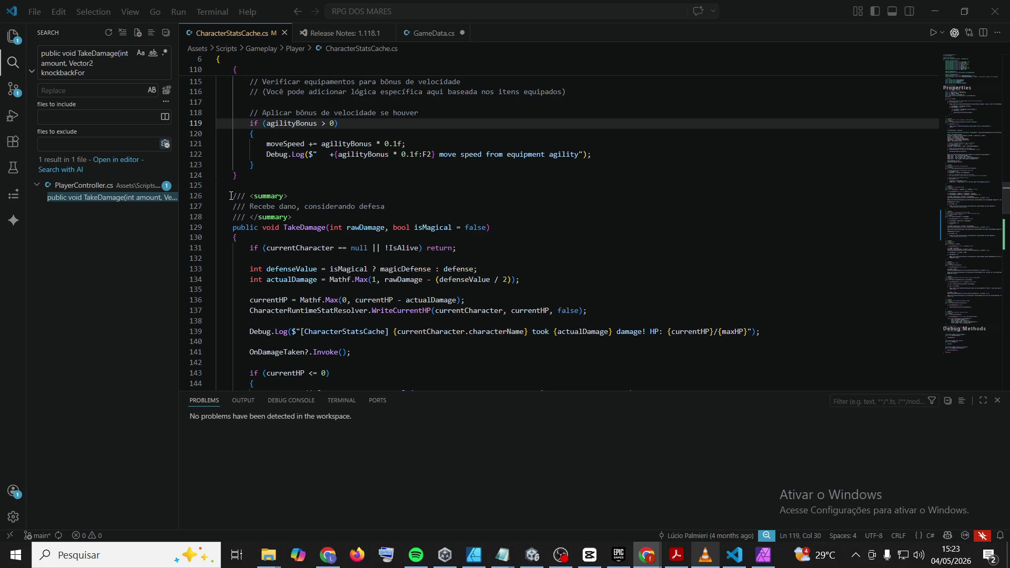
pyautogui.moveTo(231, 227)
pyautogui.mouseDown()
pyautogui.moveTo(483, 277)
pyautogui.moveTo(369, 274)
pyautogui.moveTo(354, 237)
pyautogui.mouseUp()
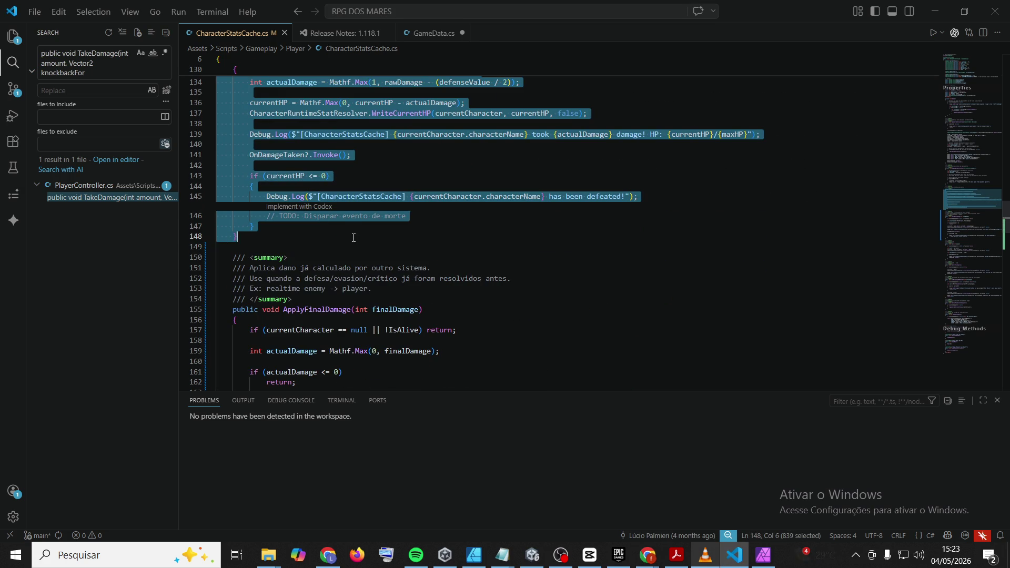
pyautogui.hotkey('ctrl', 'v')
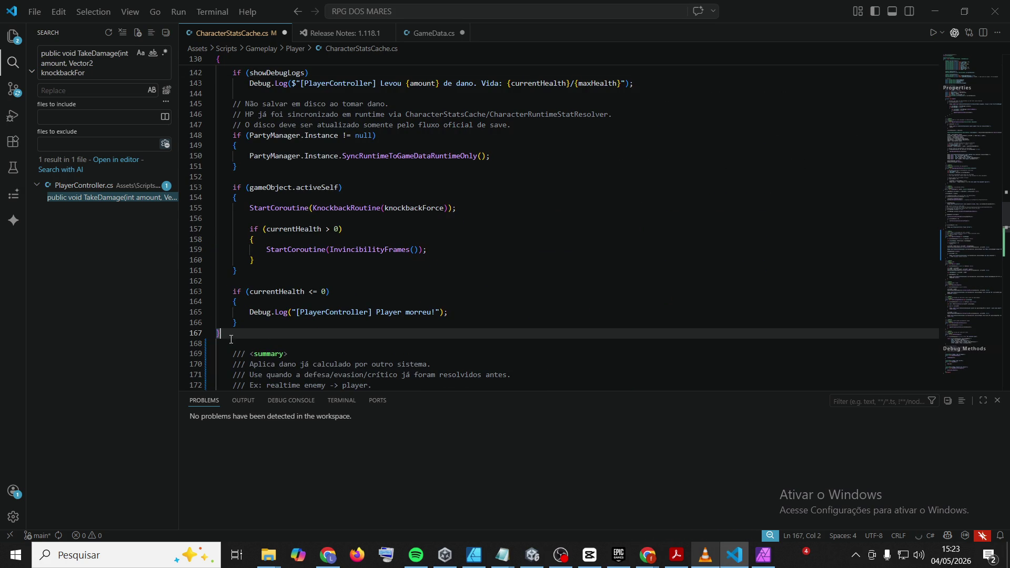
pyautogui.moveTo(231, 334); pyautogui.dragTo(216, 219)
pyautogui.scroll(1, 221, 220)
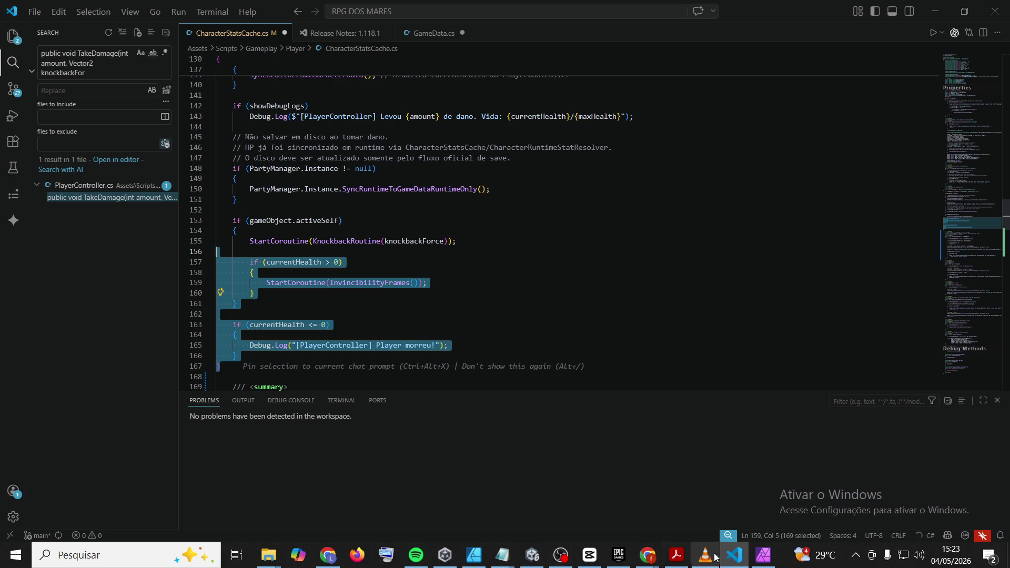
# Resize the VS Code window so Unity shows behind it
pyautogui.click(735, 557)
pyautogui.click(737, 557)
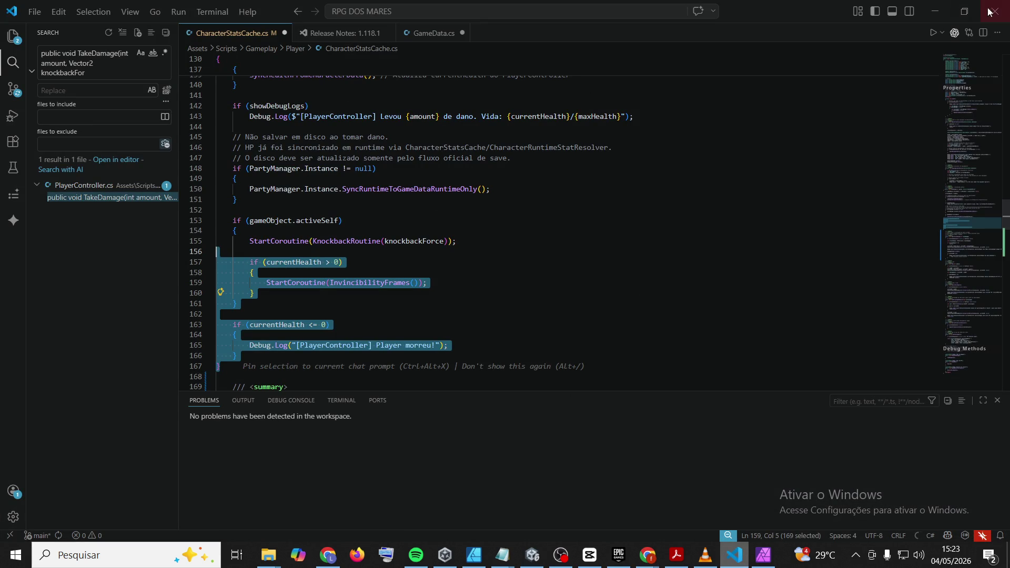
pyautogui.doubleClick(782, 12)
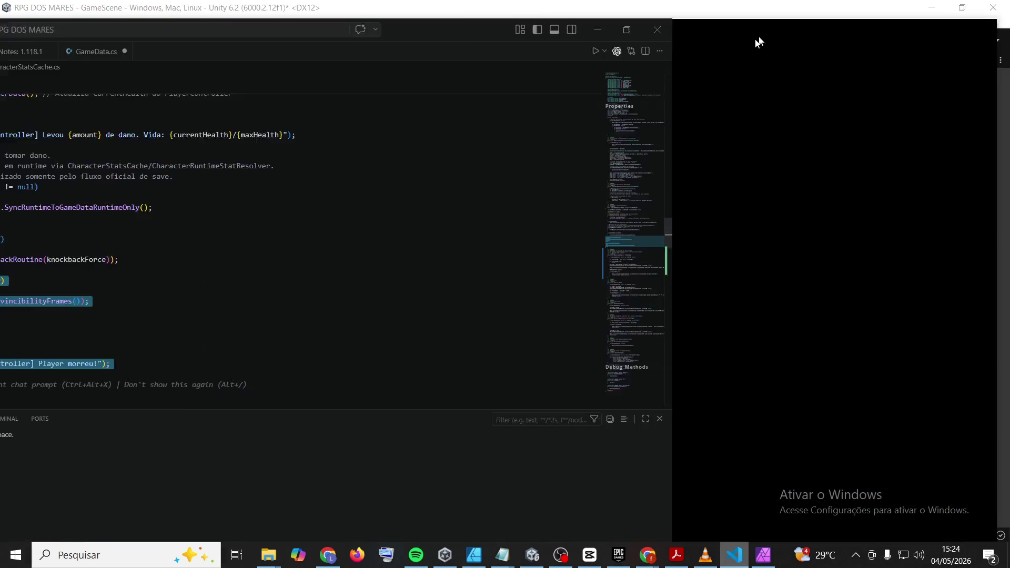
# Maximize VS Code, select then deselect CharacterStatsCache in Unity, and return to VS Code
pyautogui.doubleClick(623, 168)
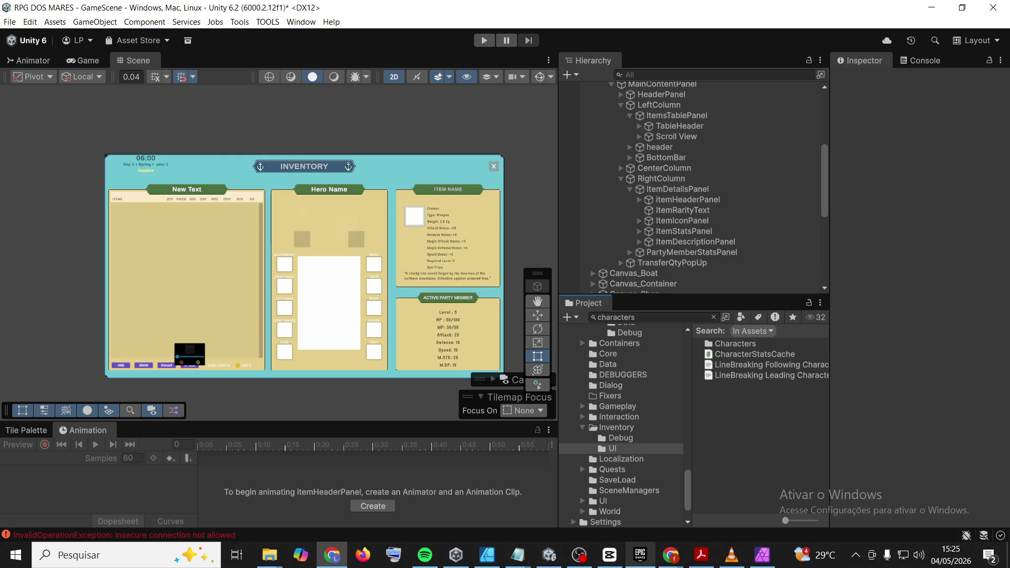
pyautogui.click(754, 354)
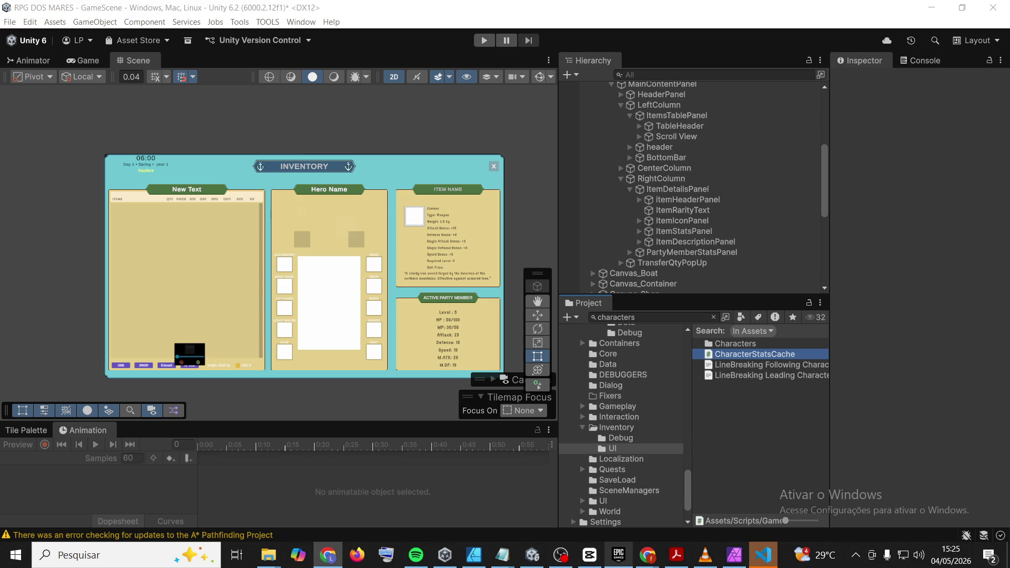
pyautogui.click(756, 437)
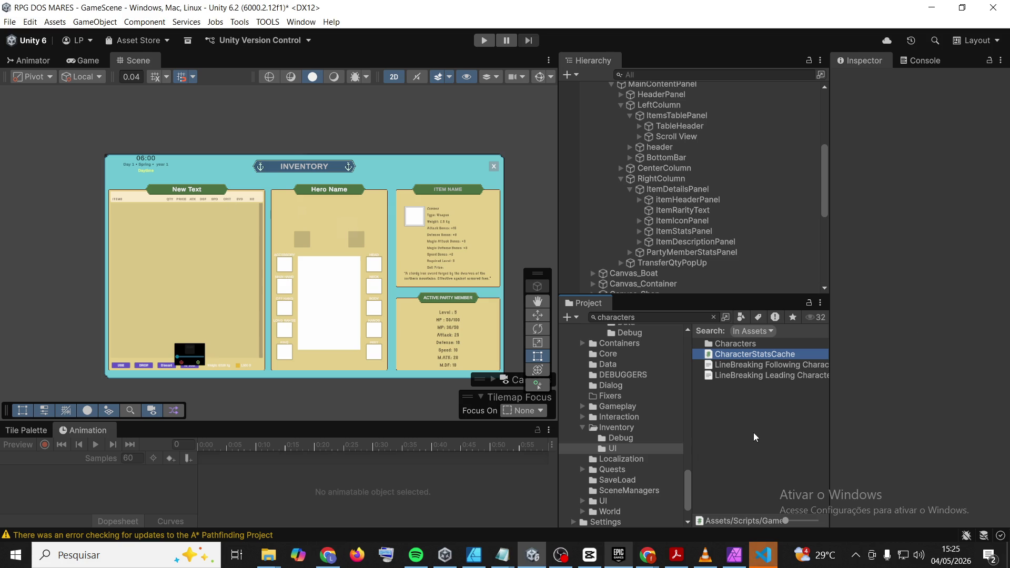
pyautogui.click(756, 437)
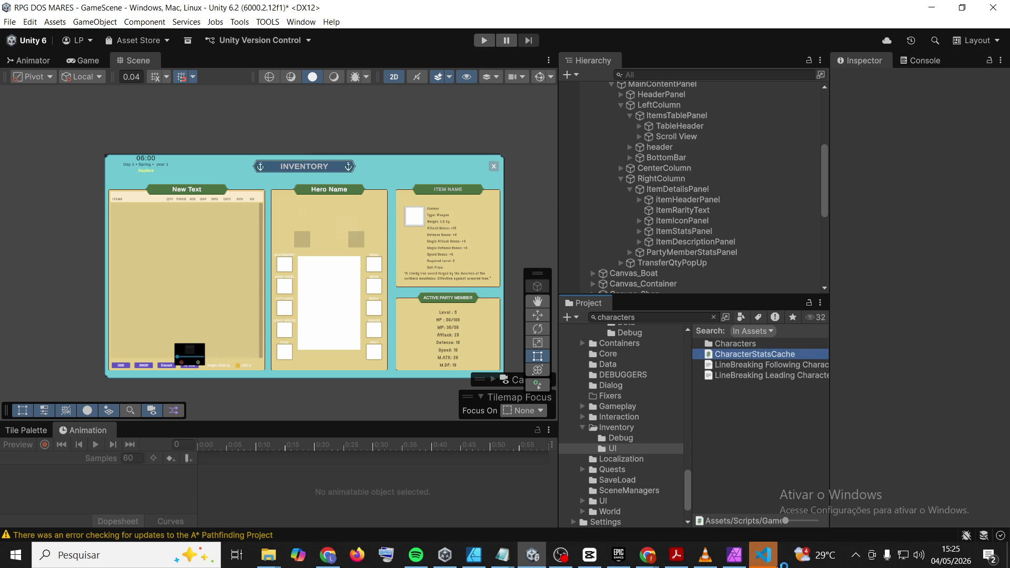
pyautogui.click(760, 558)
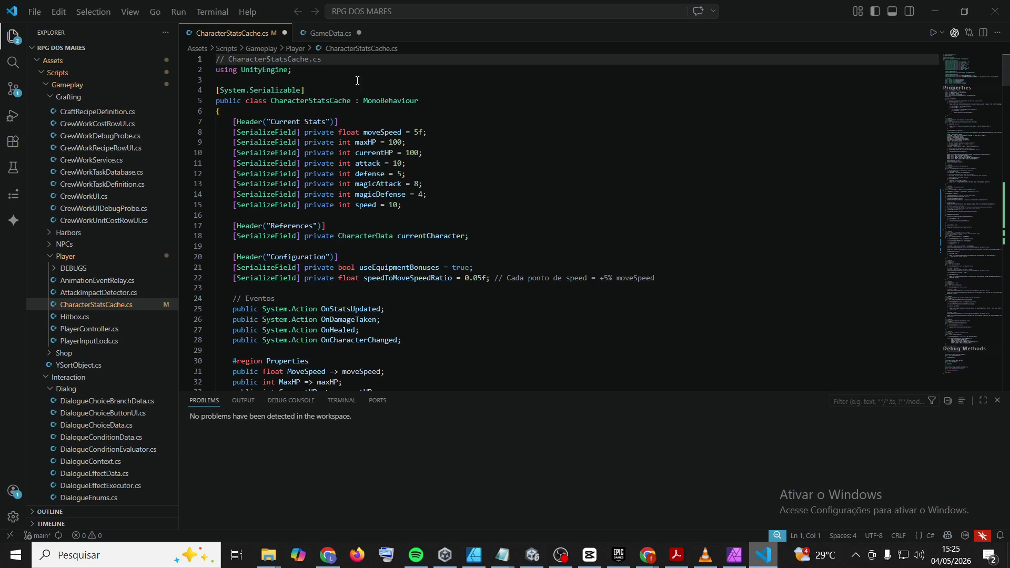
# Look over GameData.cs's equipment code, then return to CharacterStatsCache.cs
pyautogui.click(328, 33)
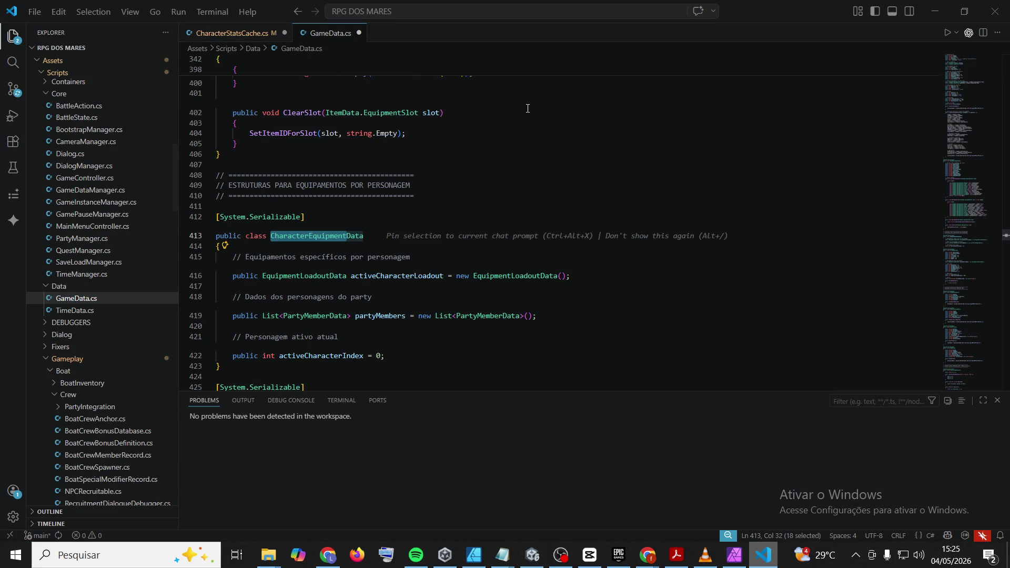
pyautogui.click(541, 182)
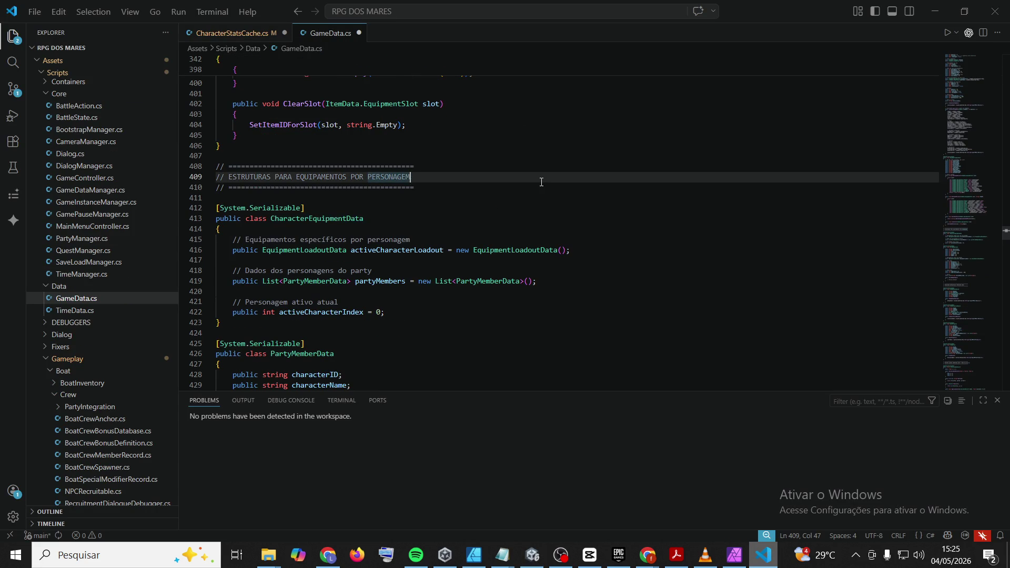
pyautogui.click(557, 119)
pyautogui.click(552, 220)
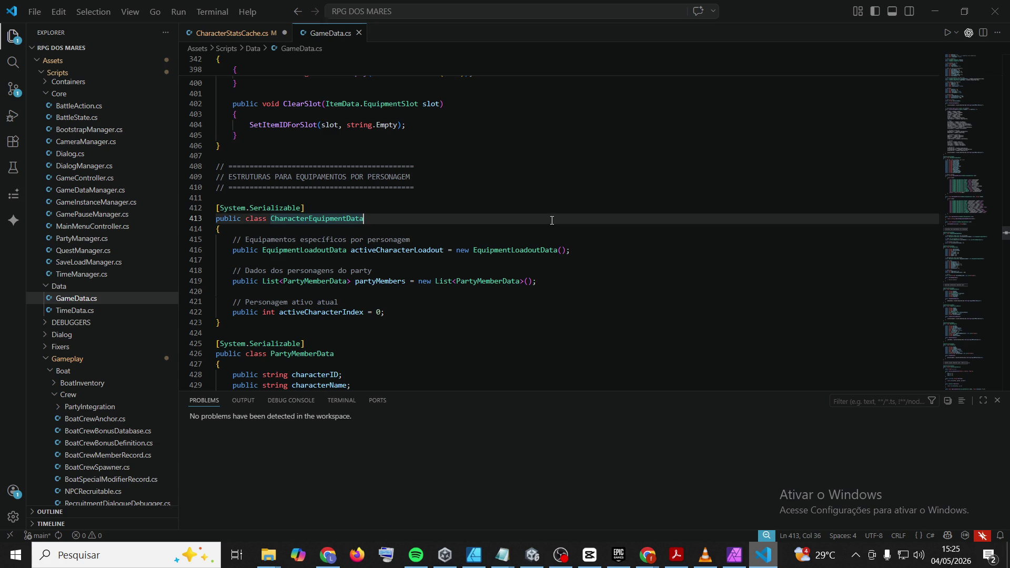
pyautogui.click(239, 34)
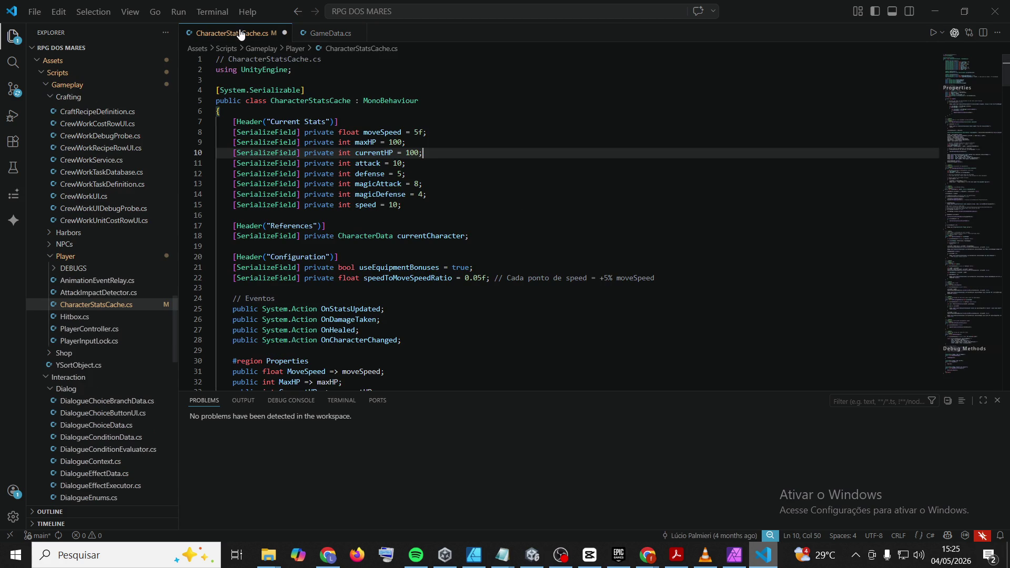
pyautogui.click(651, 187)
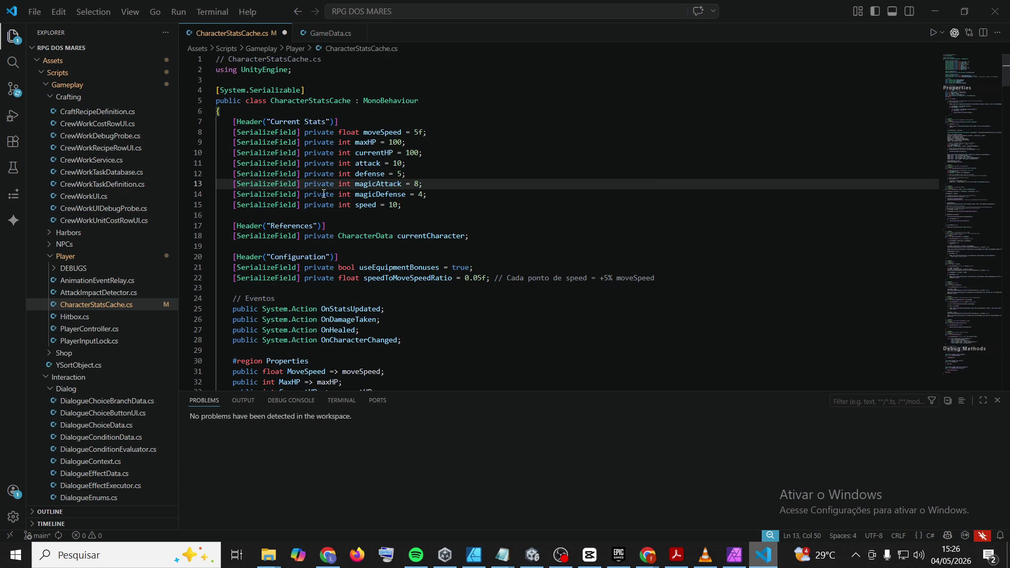
# Trim the workspace search to 'public void TakeDamage(int' and focus the CharacterStatsCache result
pyautogui.click(17, 66)
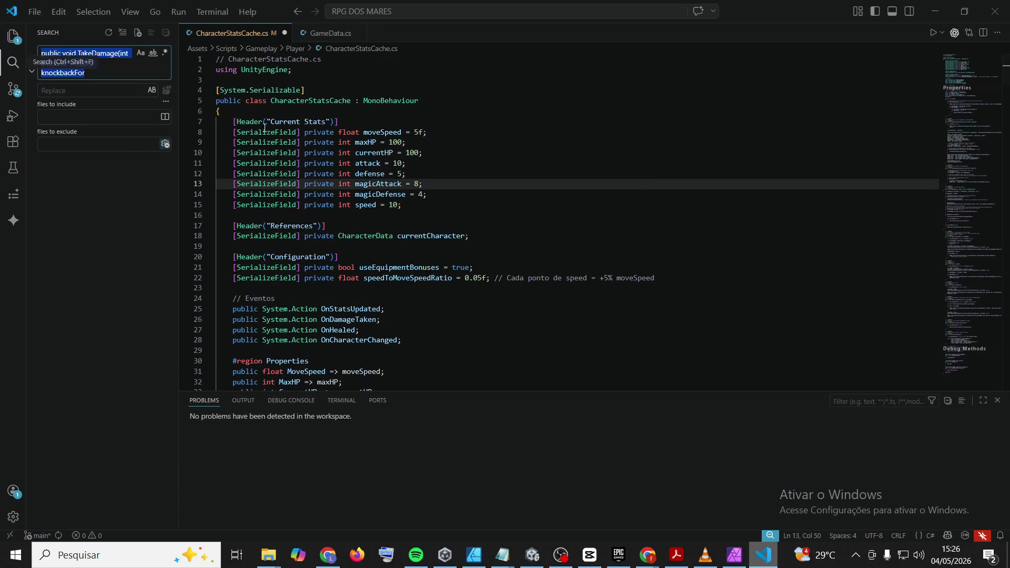
pyautogui.click(557, 166)
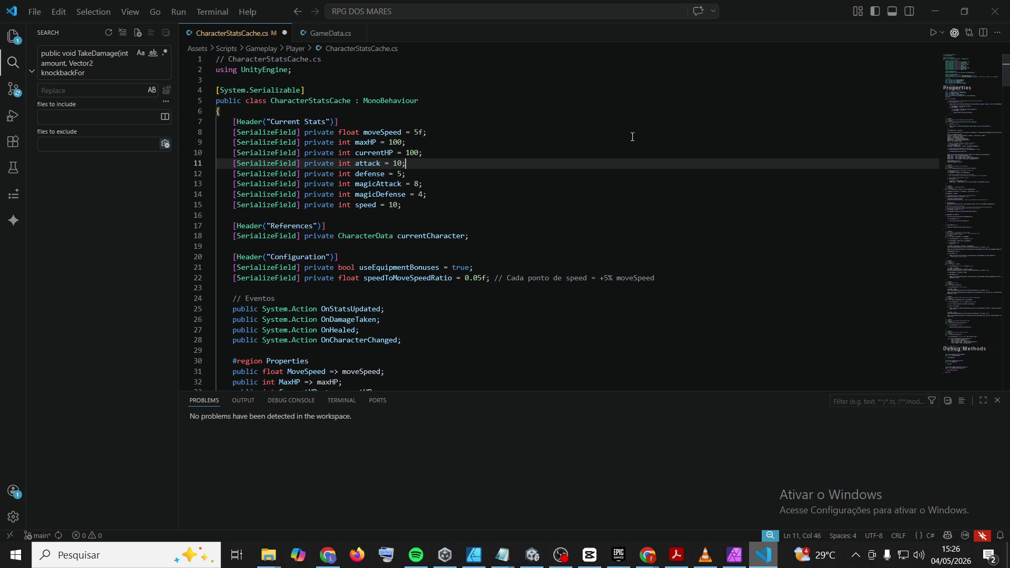
pyautogui.click(87, 66)
pyautogui.doubleClick(87, 65)
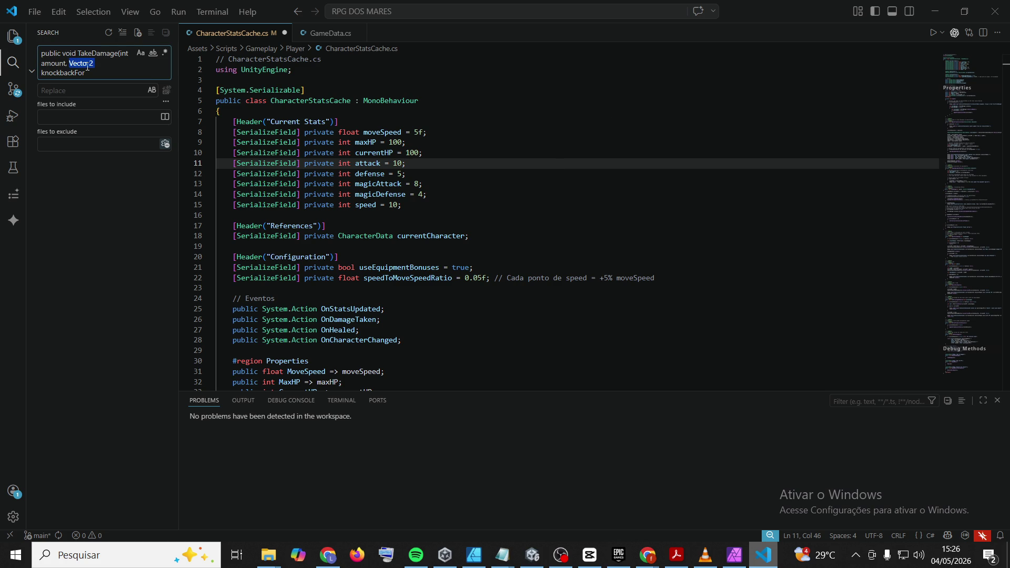
pyautogui.click(101, 77)
pyautogui.moveTo(101, 76); pyautogui.dragTo(42, 63)
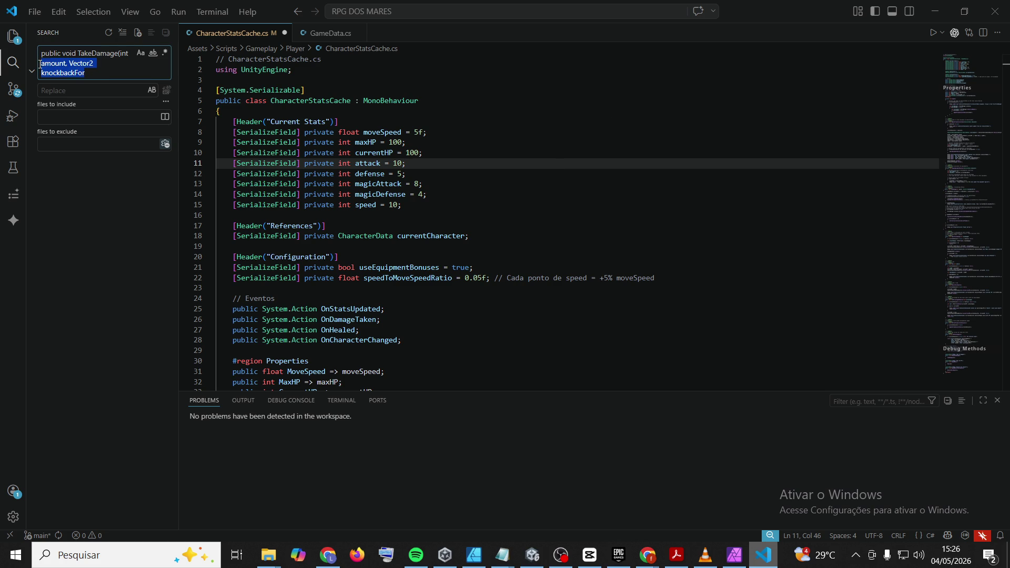
pyautogui.press('BackSpace')
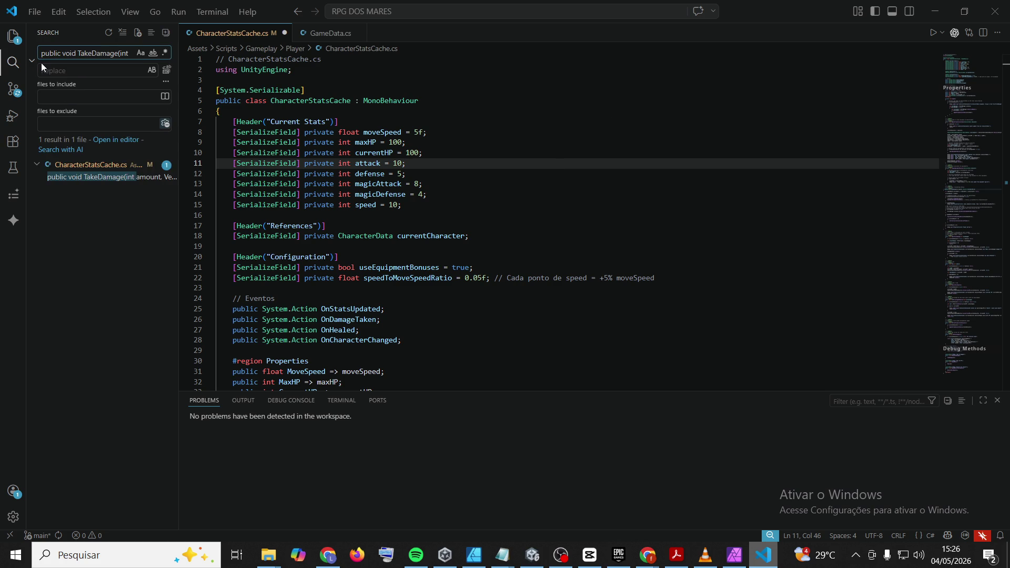
pyautogui.click(89, 180)
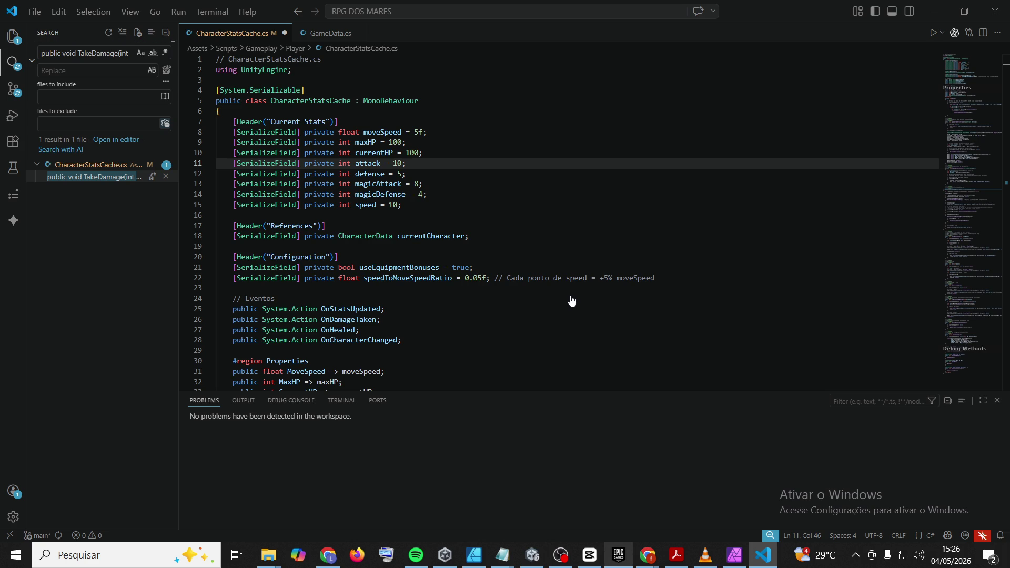
# Open the CharacterStatsCache.cs TakeDamage match, waiting out the not-responding dialog
pyautogui.click(672, 560)
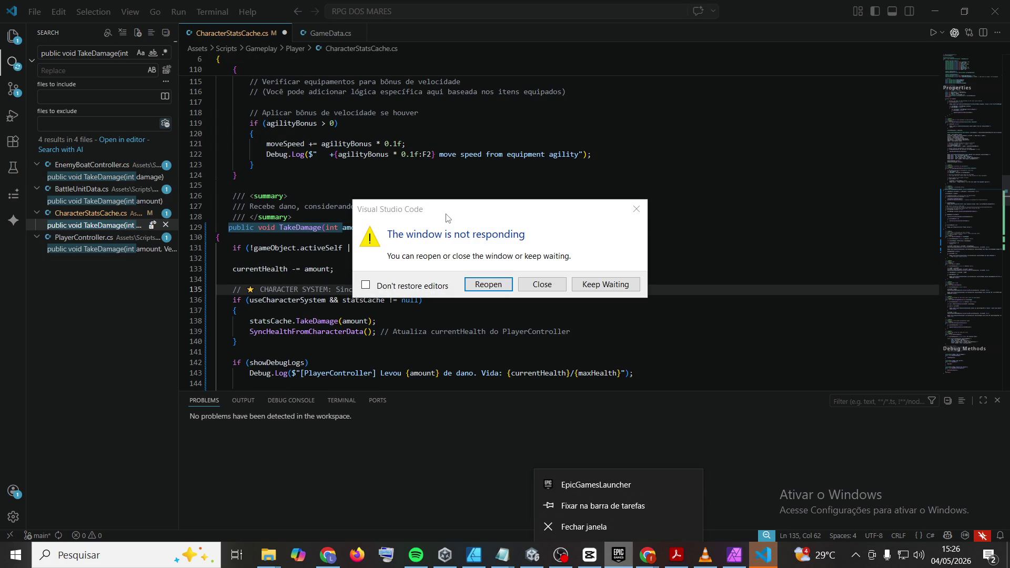
pyautogui.click(623, 285)
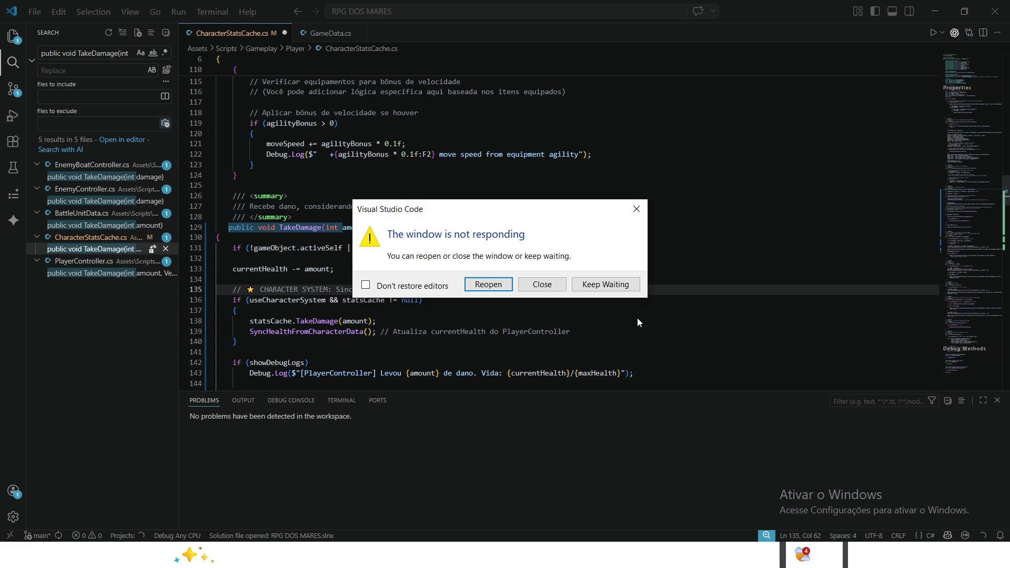
pyautogui.click(605, 284)
pyautogui.click(465, 248)
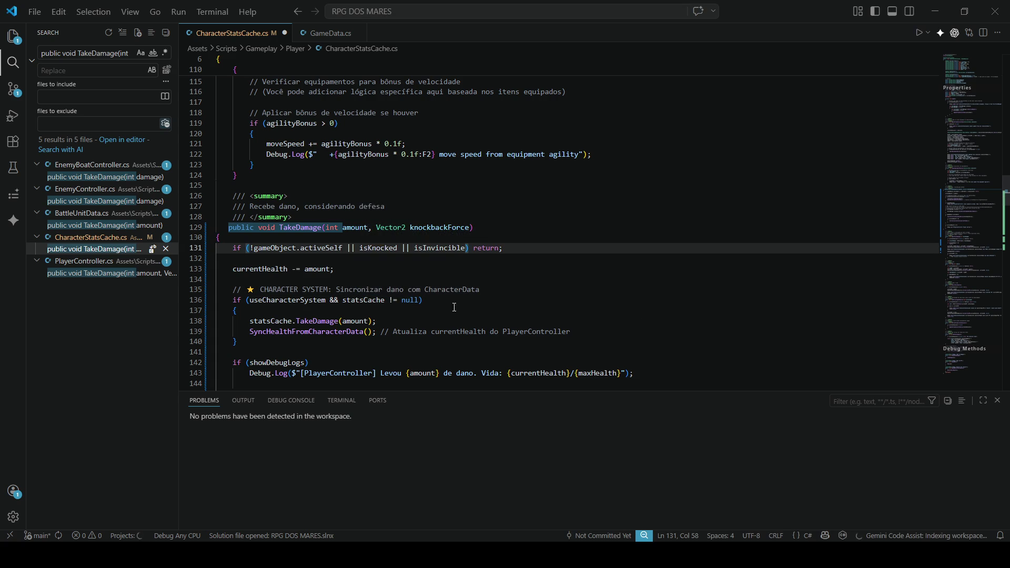
pyautogui.click(473, 342)
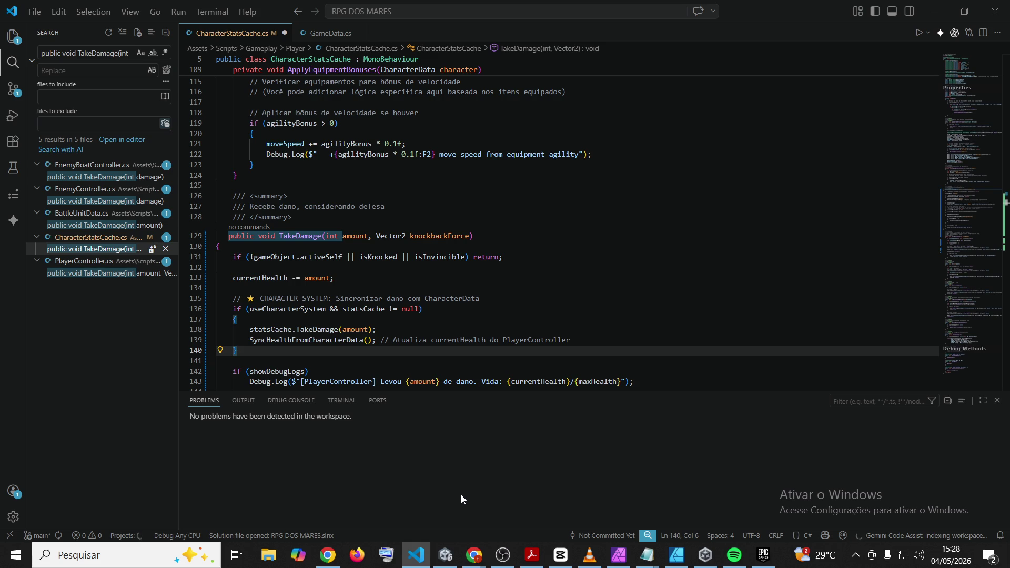
# Indent lines 130–141 of TakeDamage in CharacterStatsCache.cs one level
pyautogui.click(475, 236)
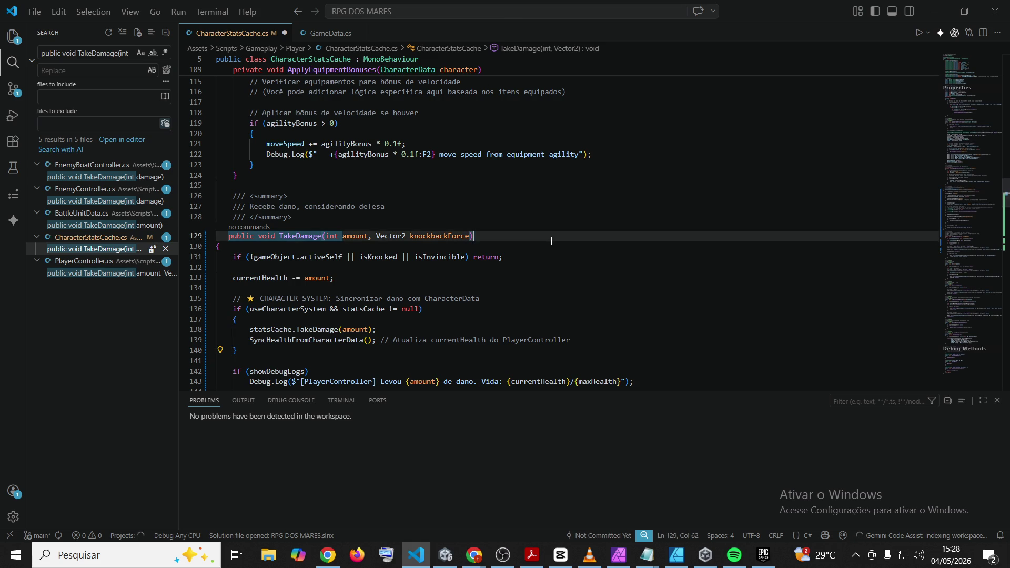
pyautogui.click(91, 249)
pyautogui.click(654, 269)
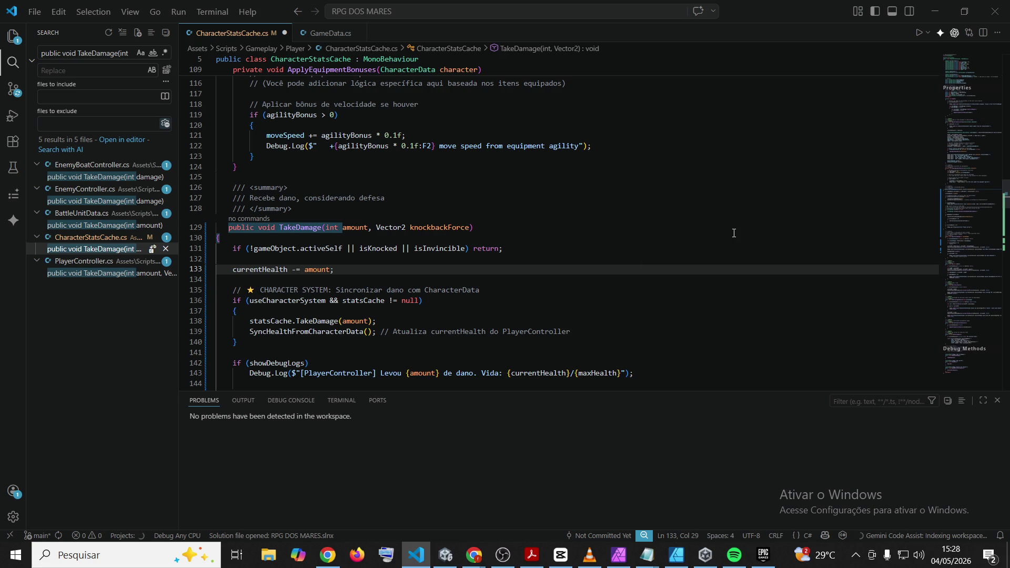
pyautogui.scroll(-14, 551, 264)
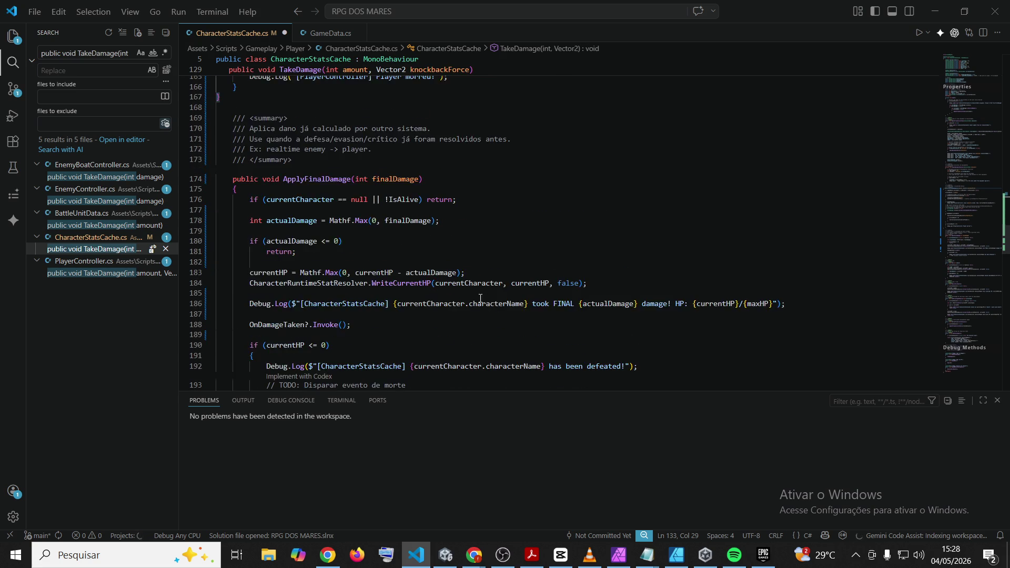
pyautogui.scroll(3, 295, 198)
pyautogui.moveTo(272, 269)
pyautogui.mouseDown()
pyautogui.moveTo(236, 298)
pyautogui.moveTo(200, 210)
pyautogui.moveTo(187, 272)
pyautogui.mouseUp()
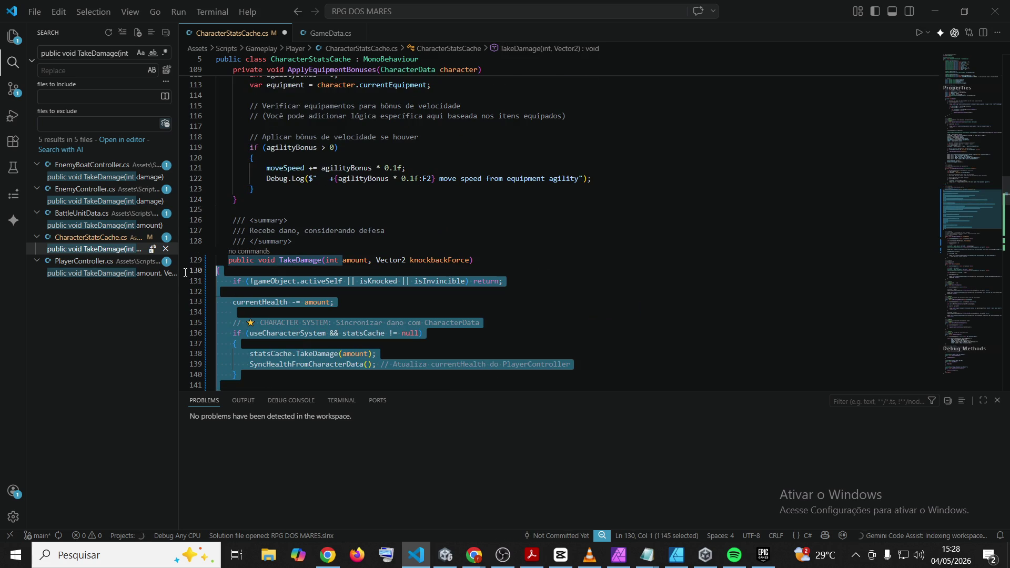
pyautogui.press('Tab')
pyautogui.click(672, 298)
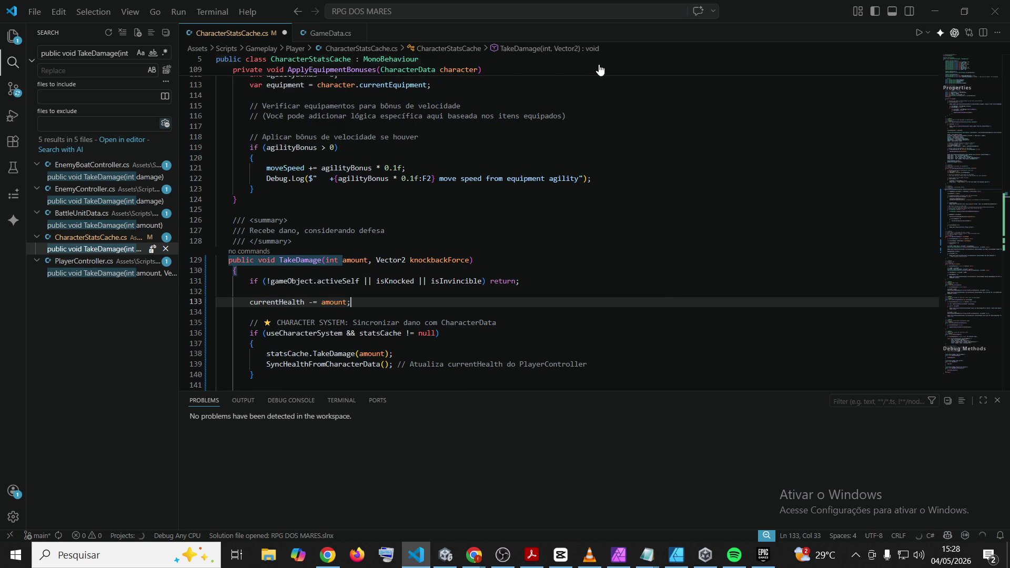
pyautogui.scroll(-14, 669, 240)
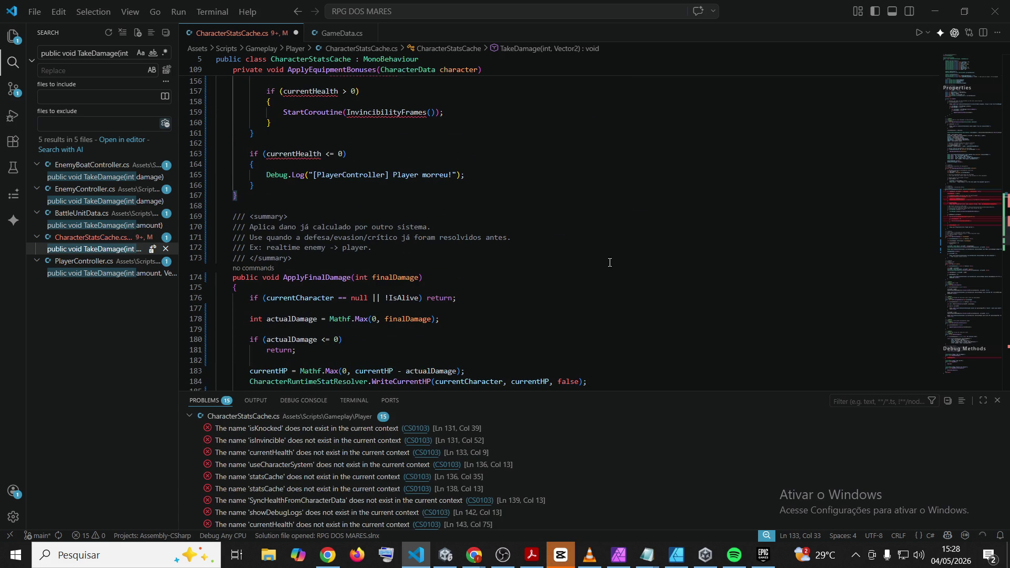
# Select the TakeDamage block in CharacterStatsCache.cs and outdent it one level
pyautogui.click(605, 175)
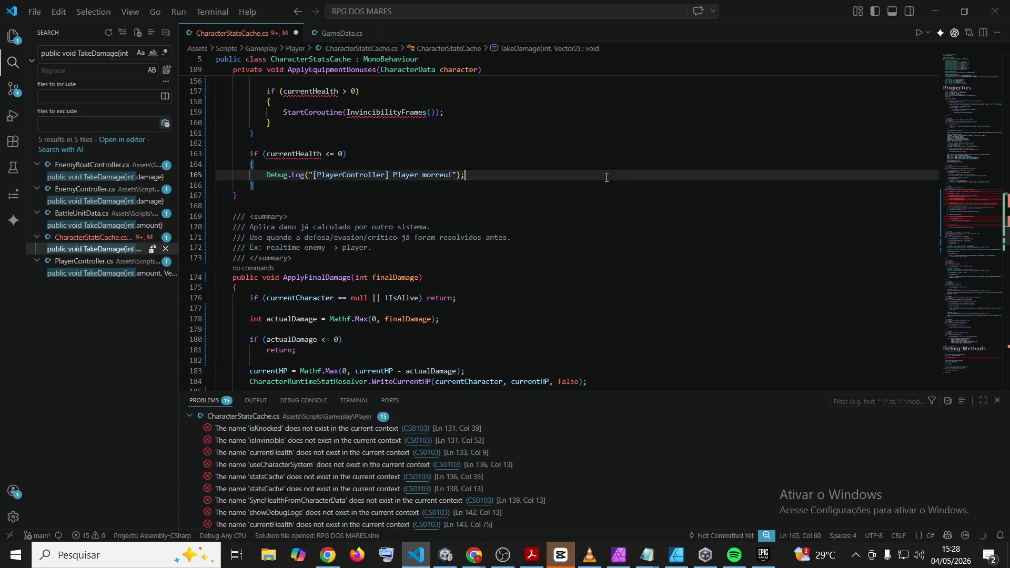
pyautogui.scroll(6, 606, 178)
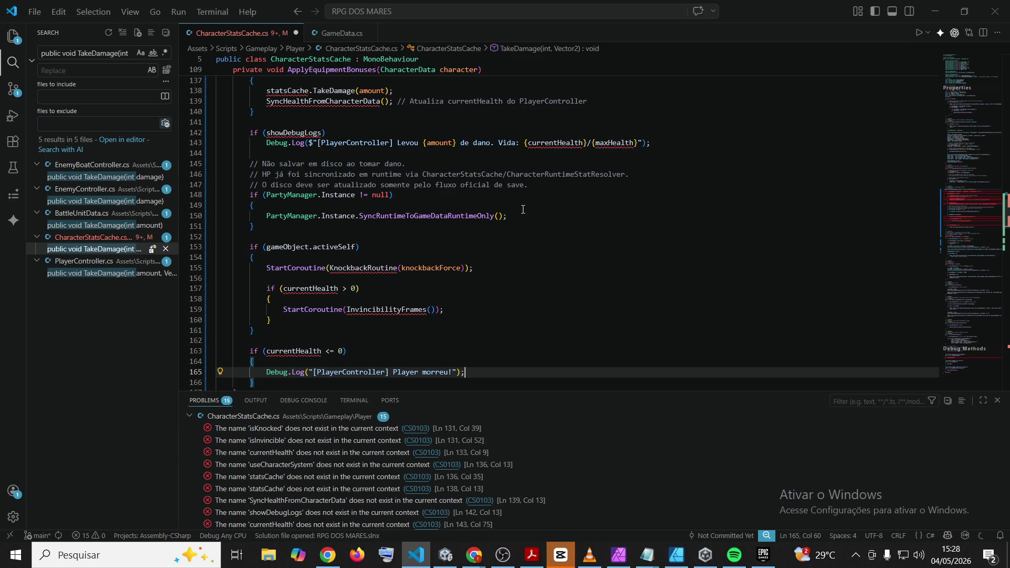
pyautogui.scroll(2, 529, 247)
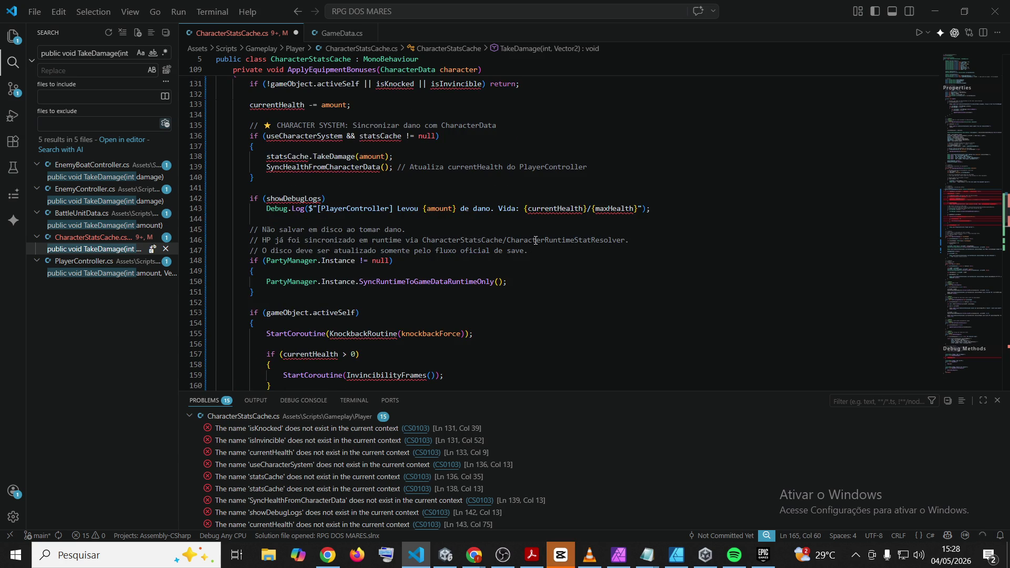
pyautogui.scroll(6, 537, 243)
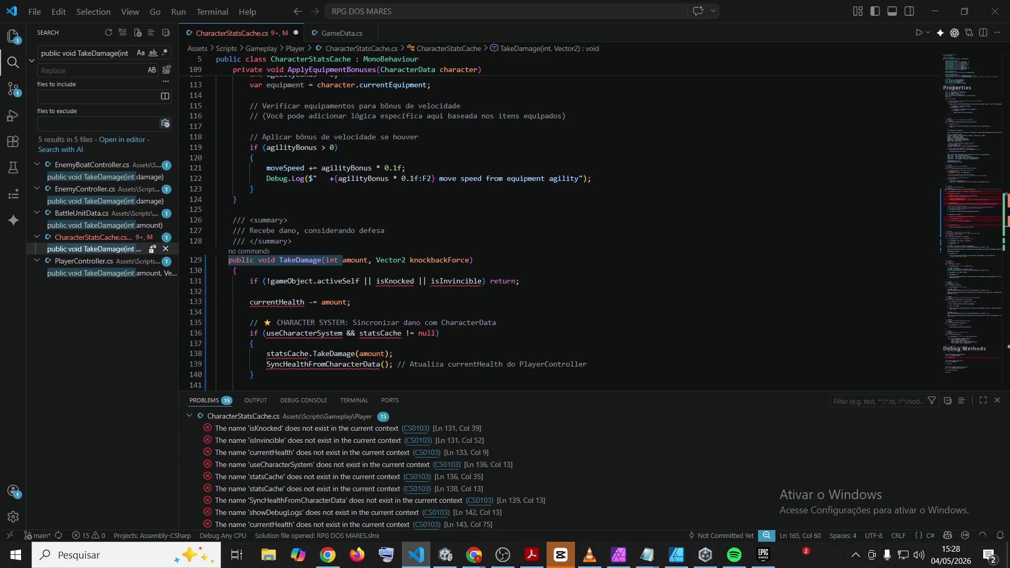
pyautogui.click(473, 554)
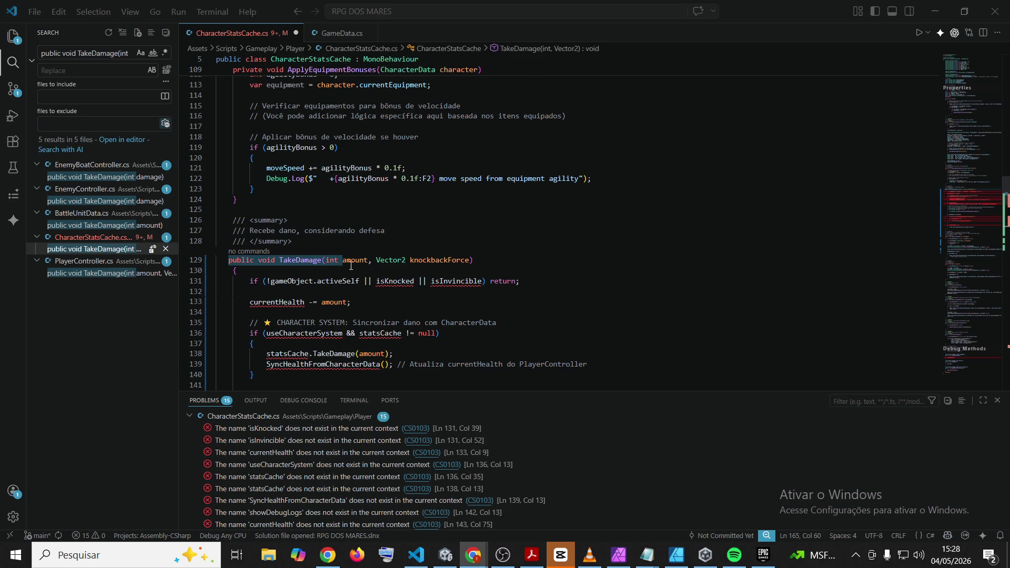
pyautogui.scroll(-6, 306, 276)
pyautogui.scroll(-6, 307, 276)
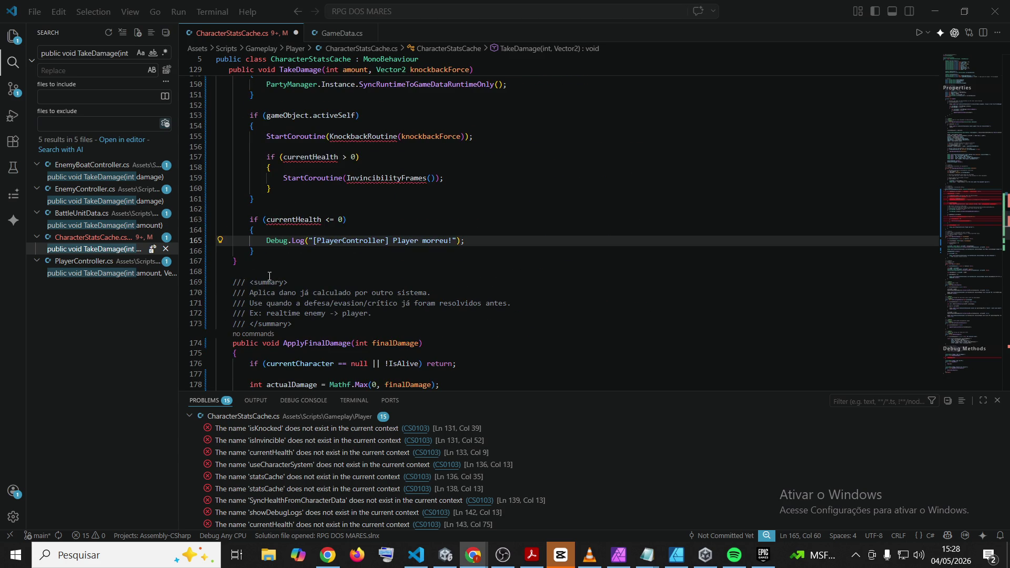
pyautogui.click(255, 262)
pyautogui.moveTo(255, 263)
pyautogui.mouseDown()
pyautogui.moveTo(232, 189)
pyautogui.moveTo(226, 322)
pyautogui.moveTo(211, 194)
pyautogui.moveTo(183, 196)
pyautogui.mouseUp()
pyautogui.hotkey('shift', 'Tab')
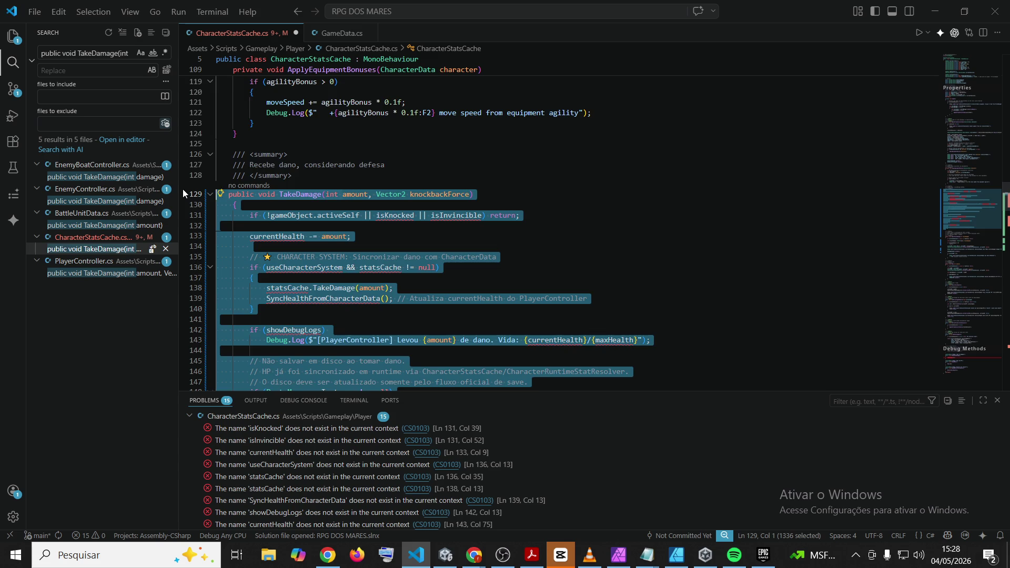
pyautogui.press('Right')
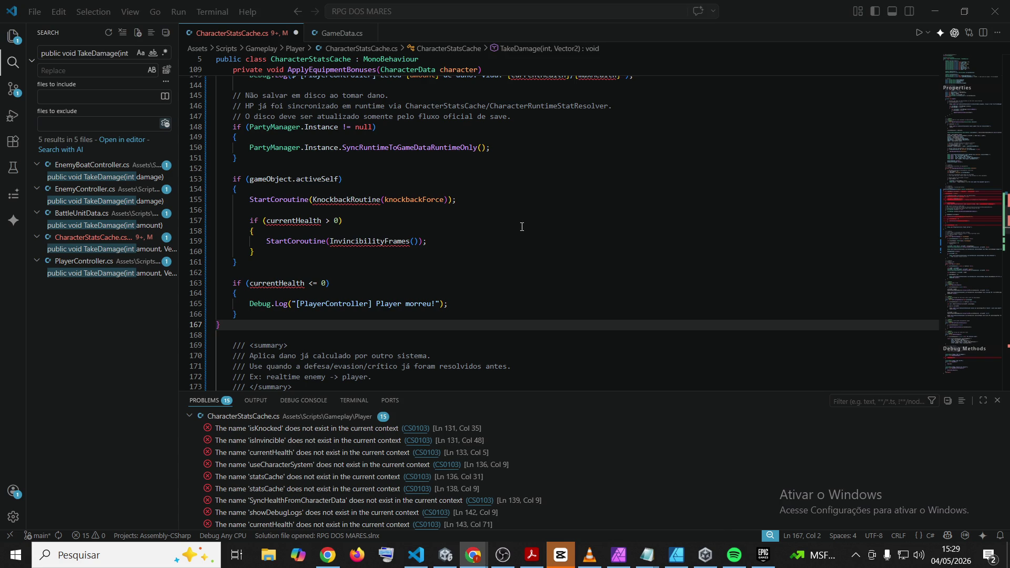
# Replace the TakeDamage block with pasted new code and indent it one level
pyautogui.moveTo(253, 324)
pyautogui.mouseDown()
pyautogui.moveTo(226, 295)
pyautogui.moveTo(221, 253)
pyautogui.moveTo(210, 256)
pyautogui.moveTo(207, 194)
pyautogui.mouseUp()
pyautogui.hotkey('ctrl', 'v')
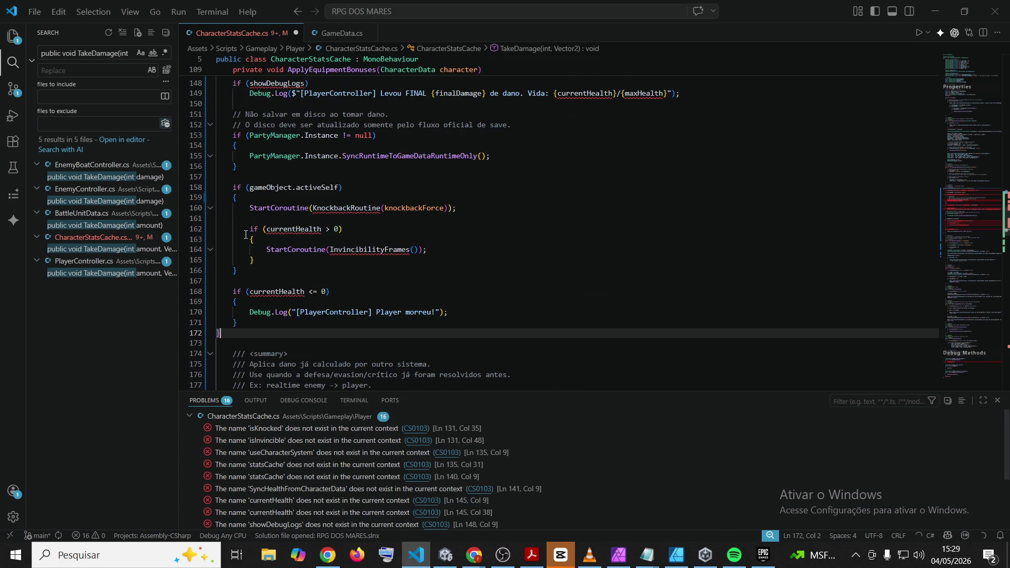
pyautogui.moveTo(231, 335)
pyautogui.mouseDown()
pyautogui.moveTo(211, 79)
pyautogui.moveTo(210, 384)
pyautogui.moveTo(203, 214)
pyautogui.mouseUp()
pyautogui.press('Tab')
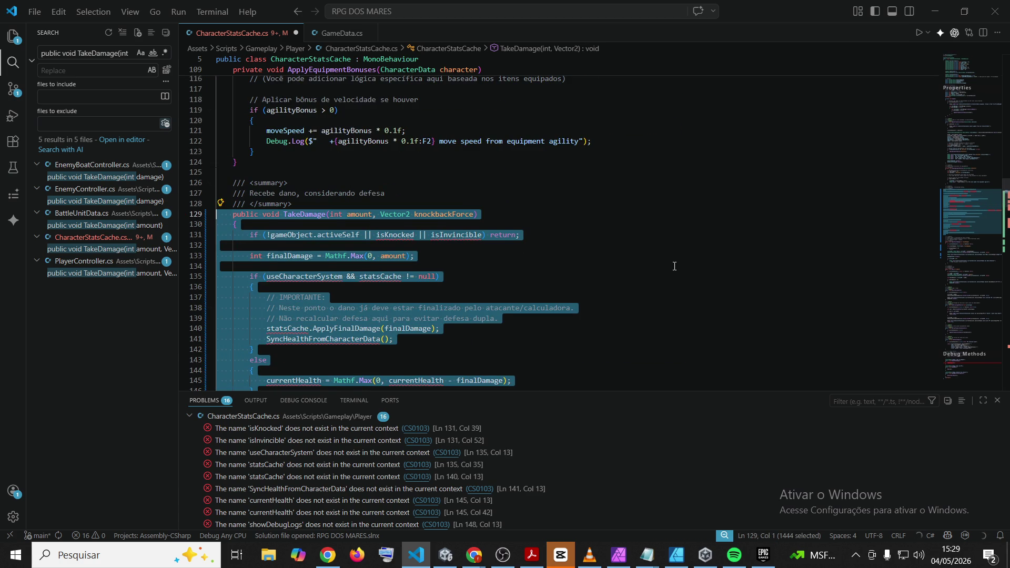
pyautogui.click(674, 266)
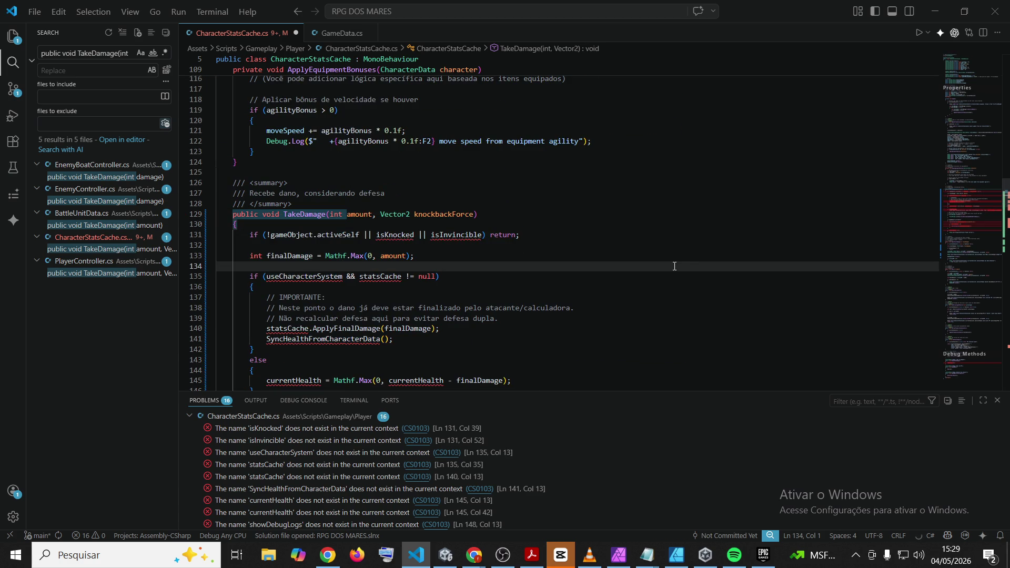
pyautogui.scroll(-3, 273, 468)
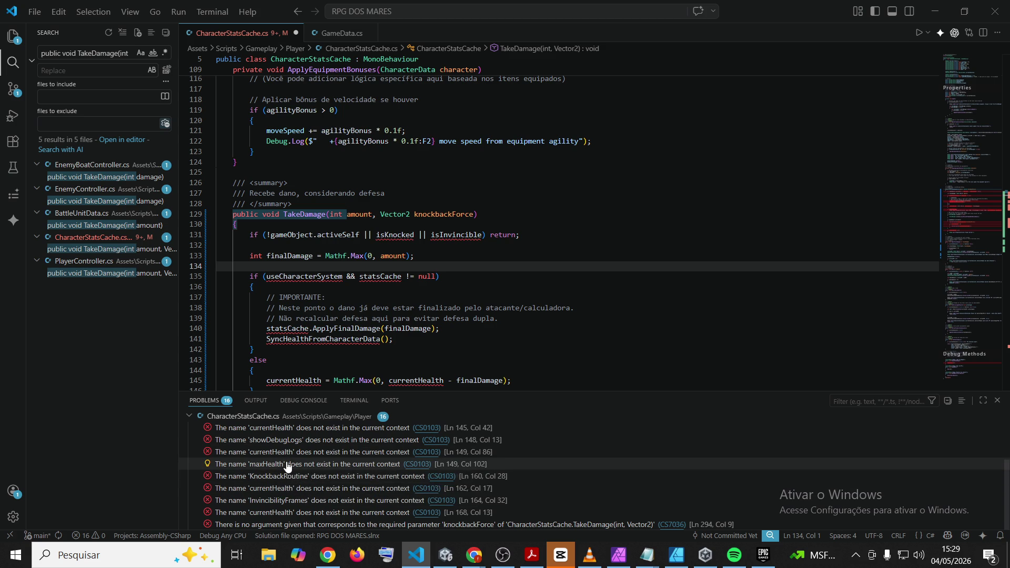
pyautogui.scroll(3, 284, 467)
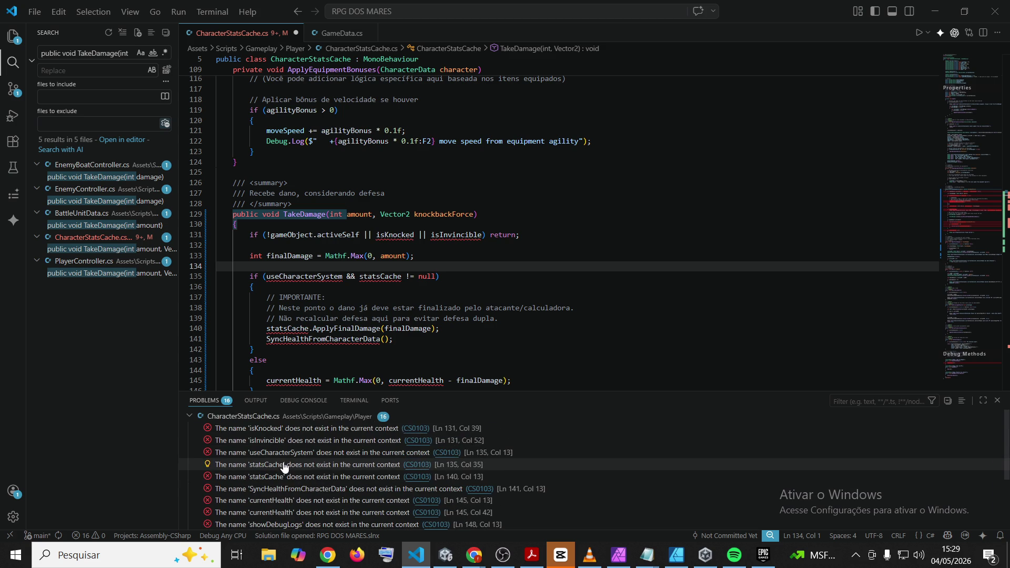
# Look over GameData.cs, then undo the pasted TakeDamage changes in CharacterStatsCache.cs
pyautogui.click(336, 34)
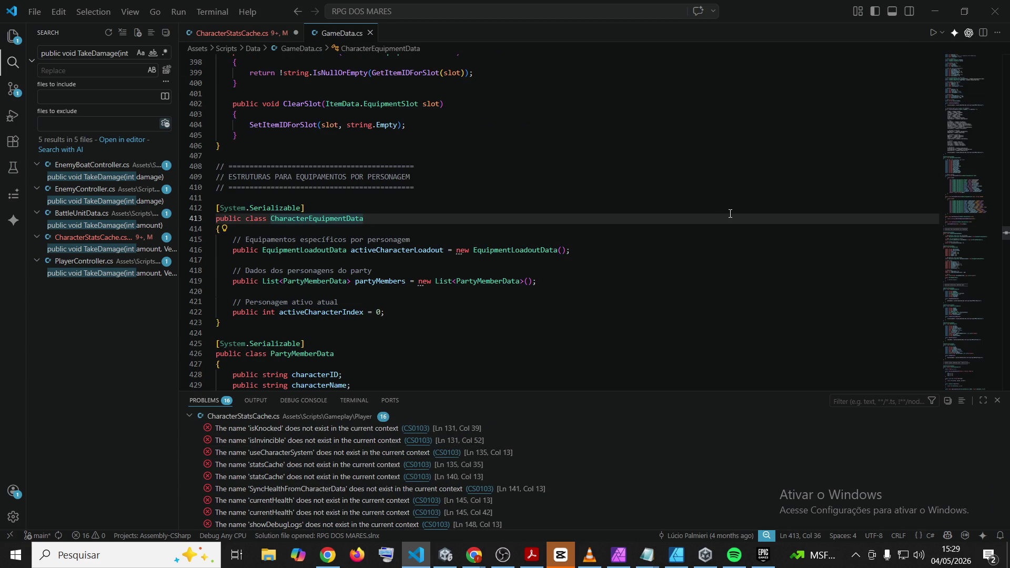
pyautogui.click(674, 182)
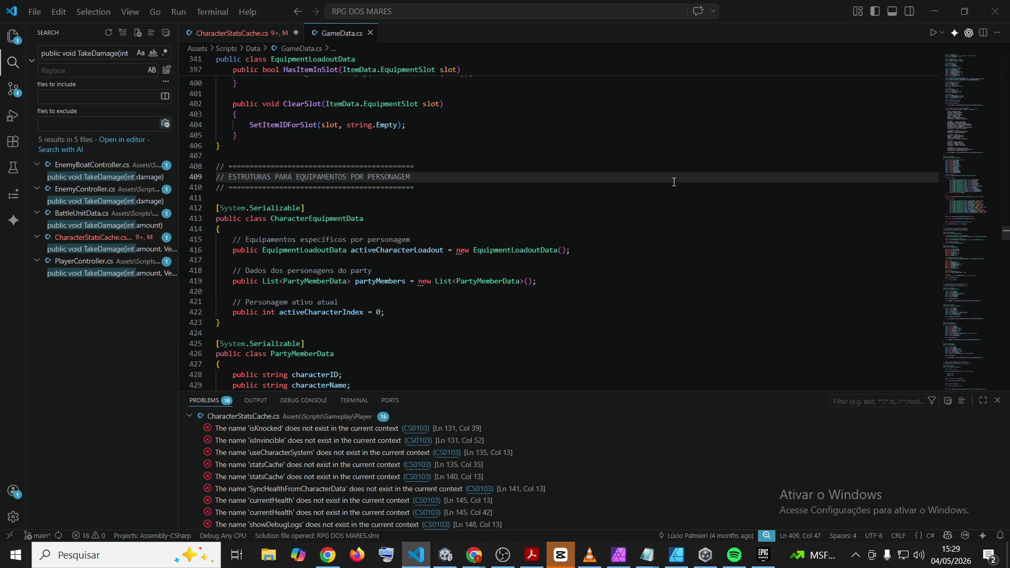
pyautogui.click(524, 132)
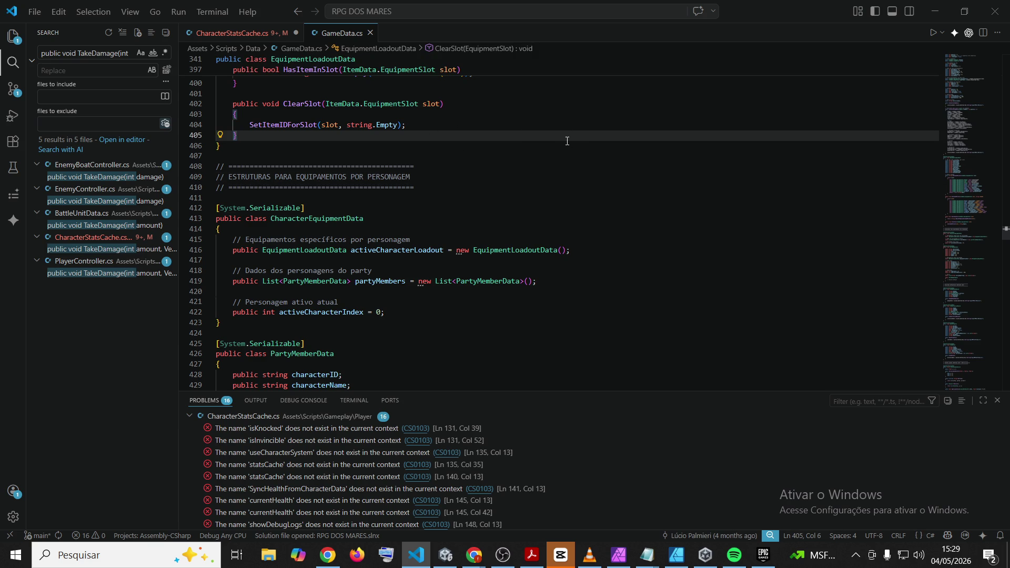
pyautogui.click(272, 34)
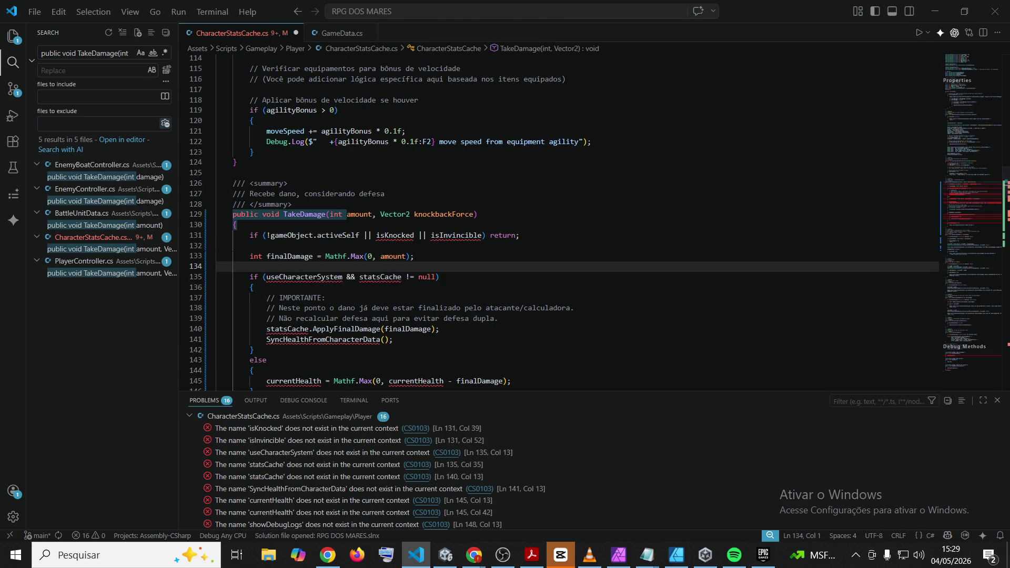
pyautogui.click(473, 554)
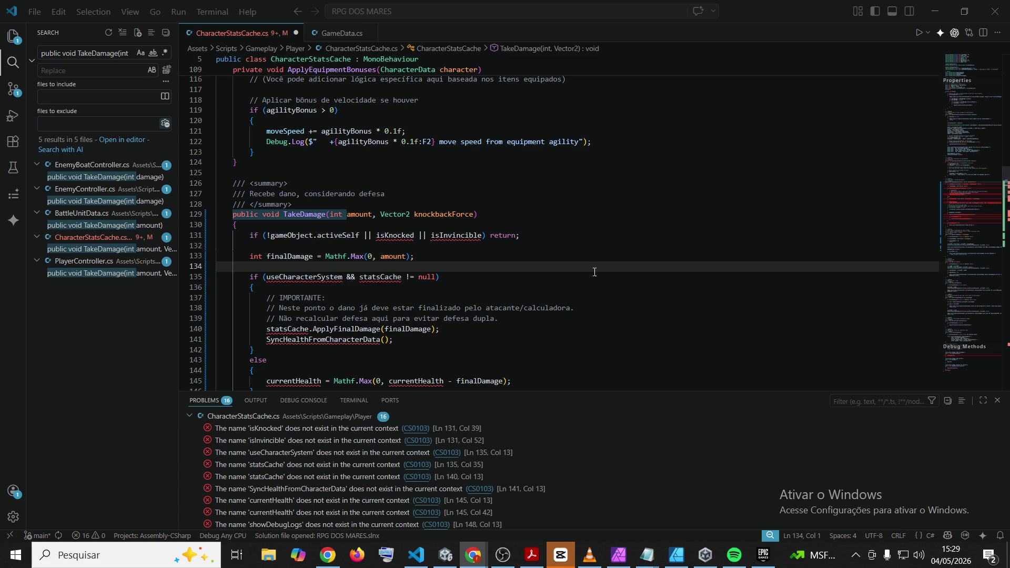
pyautogui.hotkey('ctrl', 'z')
pyautogui.hotkey('ctrl', 'z')
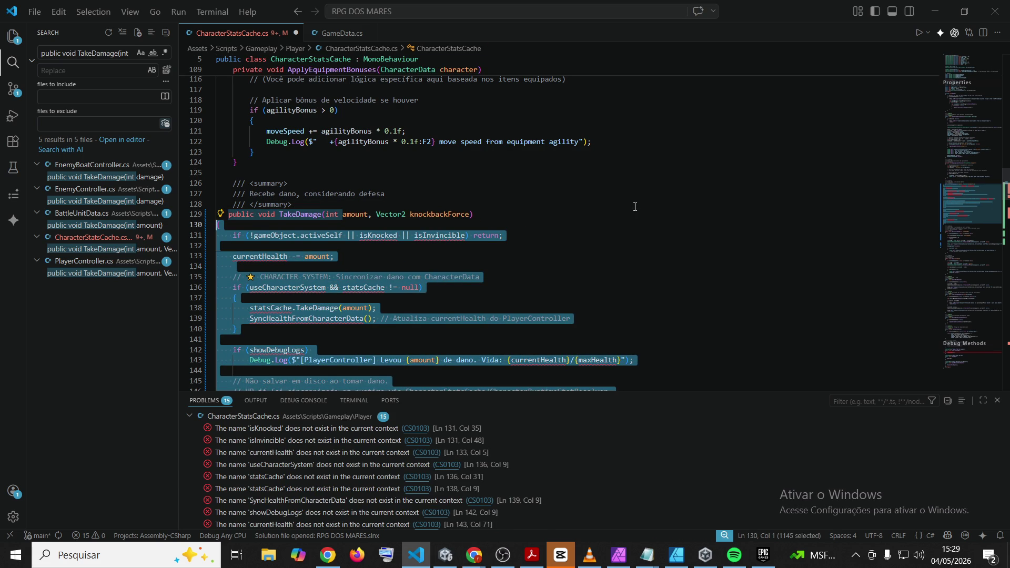
# Step through the lines of TakeDamage's body in CharacterStatsCache.cs
pyautogui.click(635, 205)
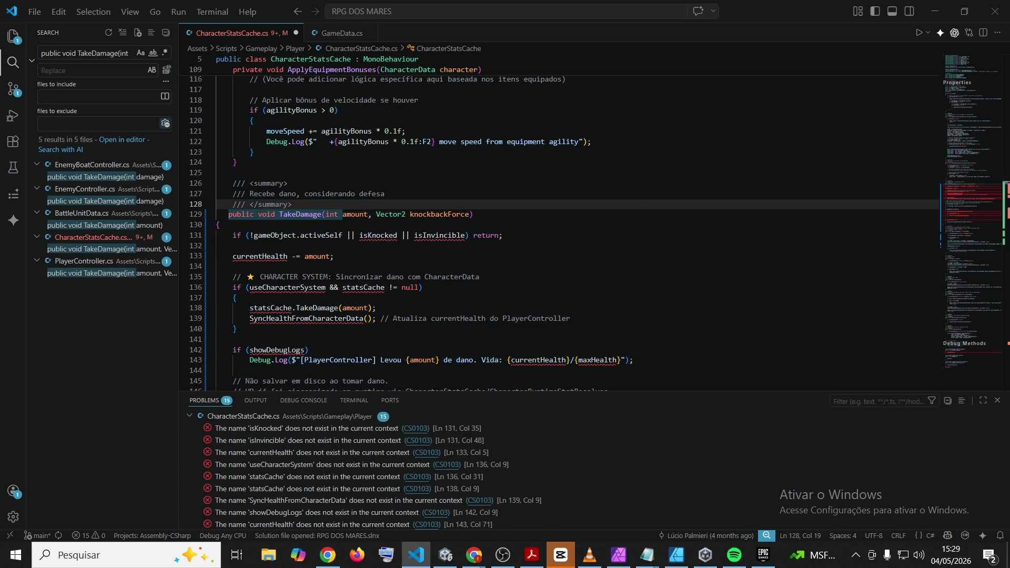
pyautogui.click(637, 222)
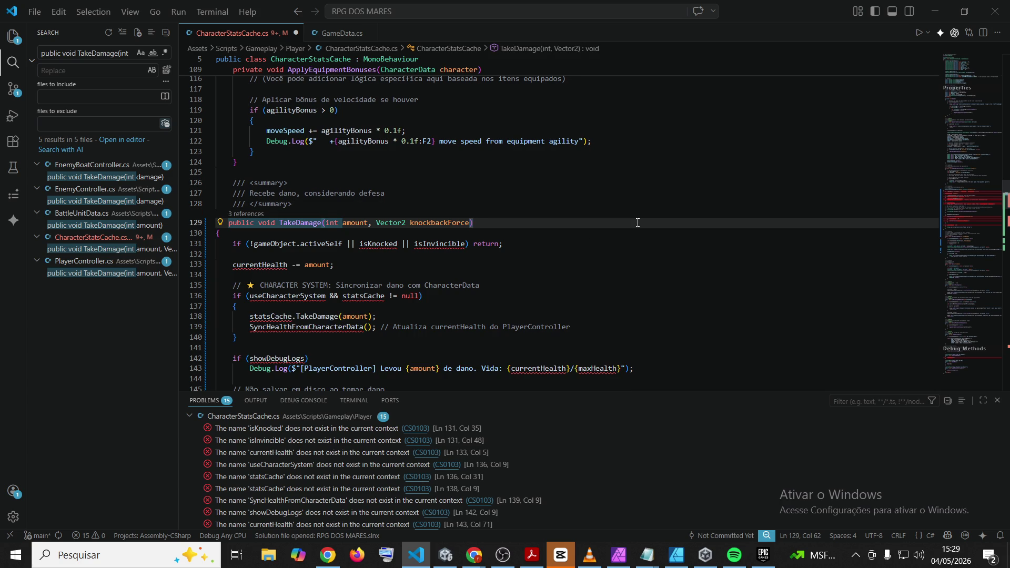
pyautogui.click(592, 265)
pyautogui.click(580, 285)
pyautogui.click(577, 305)
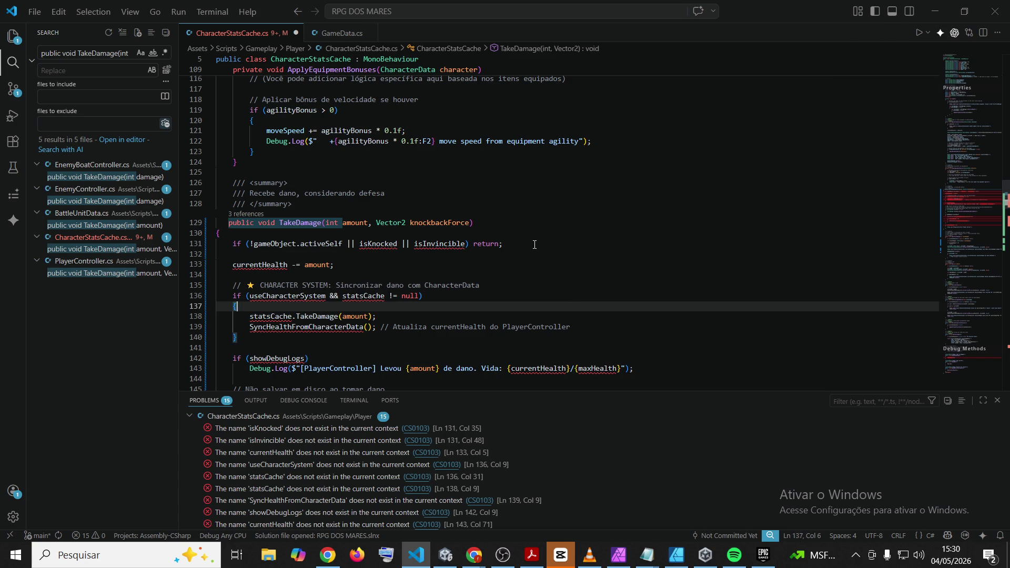
# Minimise the Visual Studio Code and Unity editor windows
pyautogui.click(549, 217)
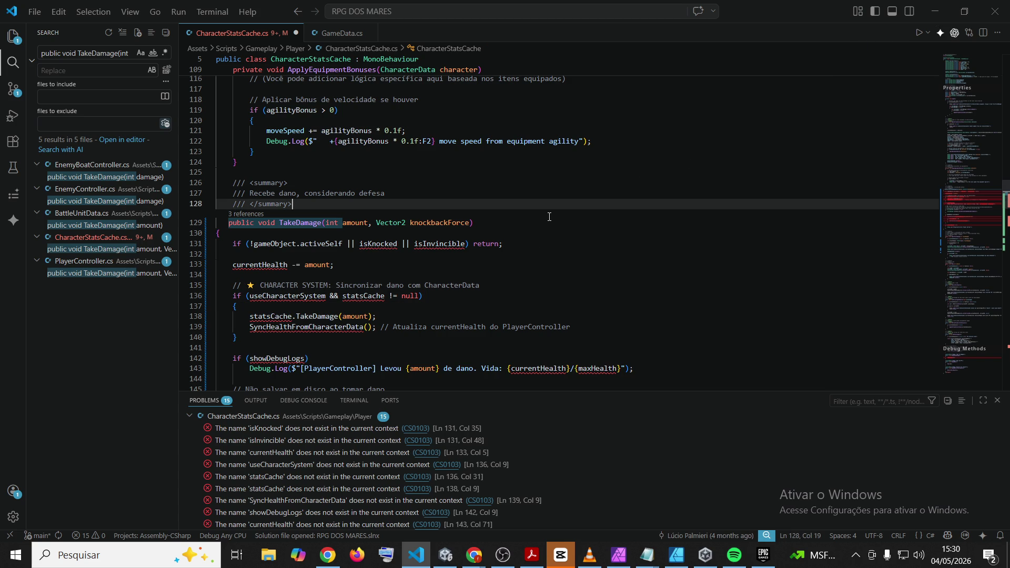
pyautogui.click(939, 9)
pyautogui.click(932, 8)
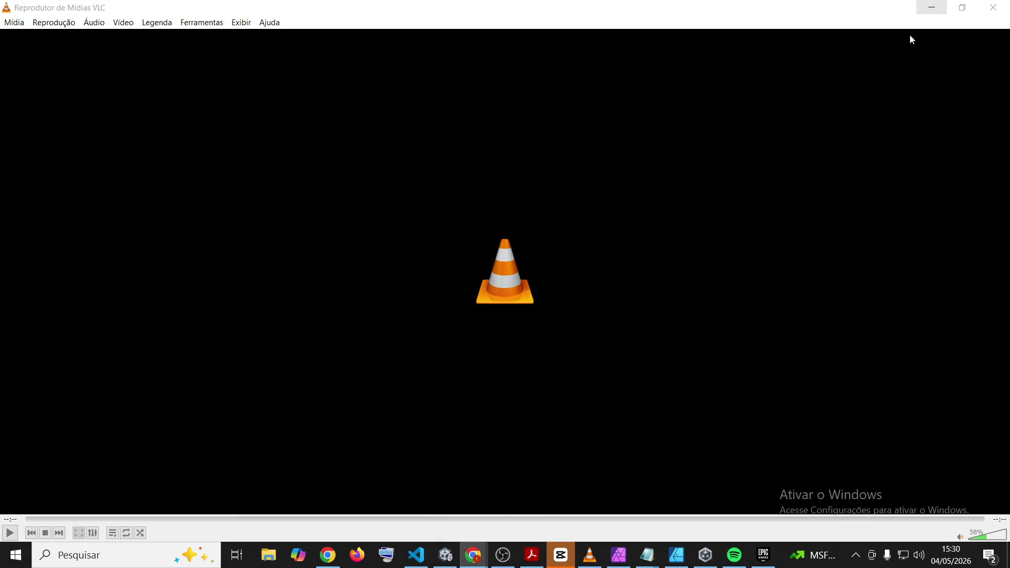
# Close the empty VLC player and restore Visual Studio Code from the taskbar
pyautogui.click(989, 8)
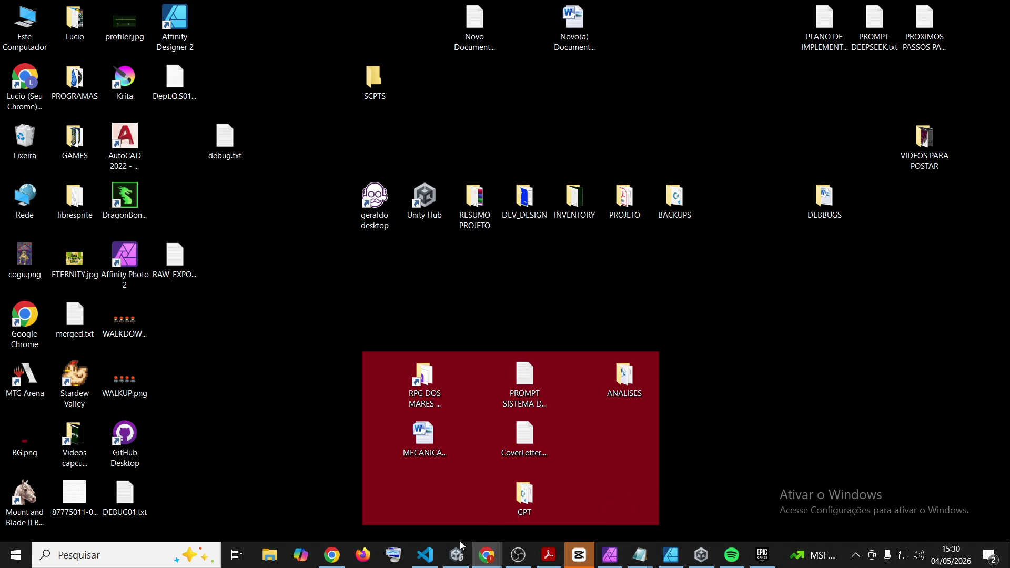
pyautogui.moveTo(425, 555)
pyautogui.mouseDown()
pyautogui.moveTo(732, 556)
pyautogui.moveTo(695, 558)
pyautogui.moveTo(707, 559)
pyautogui.mouseUp()
pyautogui.click(702, 557)
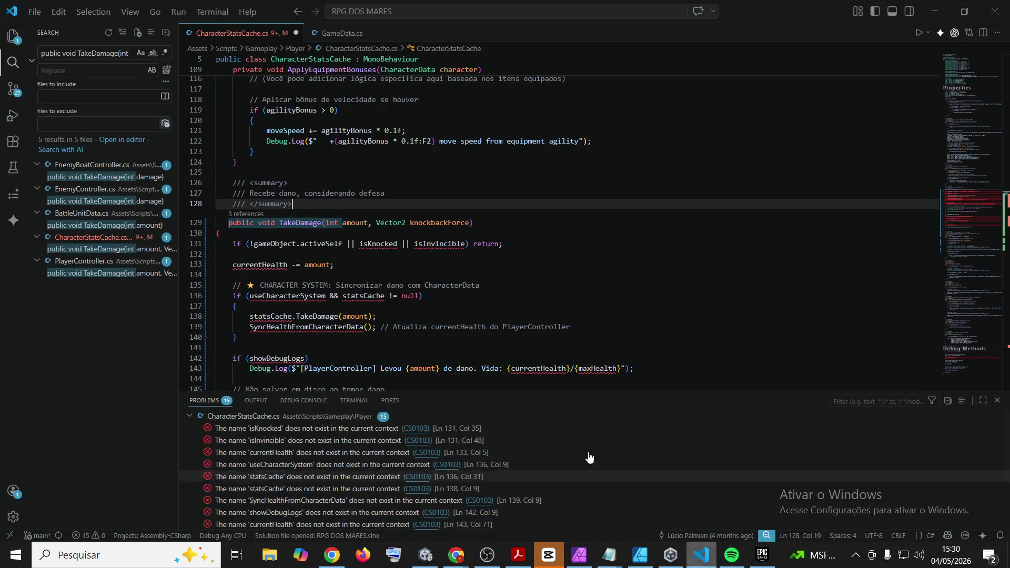
# Paste the rawDamage/isMagical TakeDamage into CharacterStatsCache.cs, indent it, and save
pyautogui.scroll(-5, 407, 239)
pyautogui.scroll(-3, 406, 239)
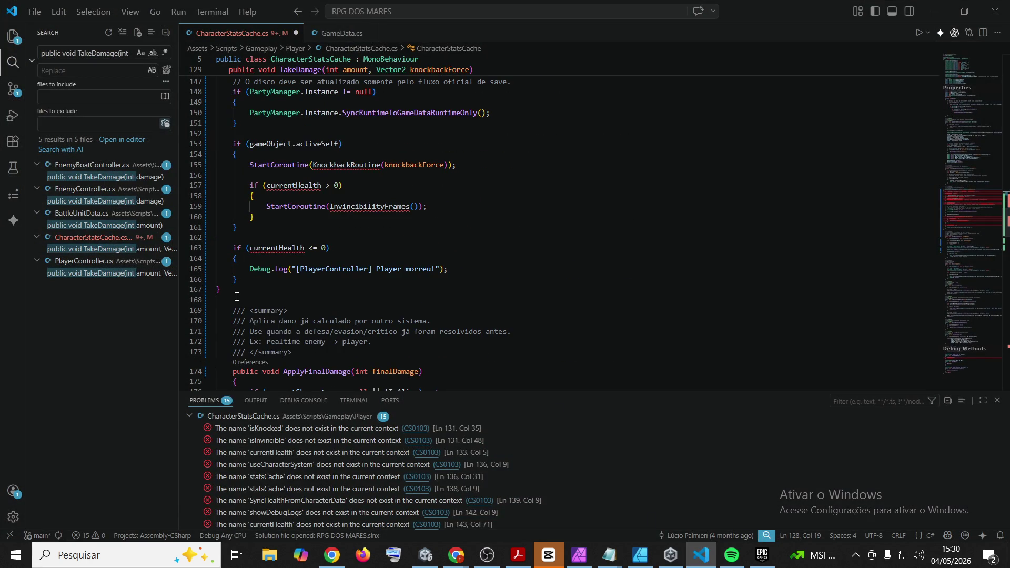
pyautogui.moveTo(251, 291)
pyautogui.mouseDown()
pyautogui.moveTo(221, 226)
pyautogui.moveTo(210, 79)
pyautogui.moveTo(200, 79)
pyautogui.moveTo(193, 255)
pyautogui.mouseUp()
pyautogui.write('public void TakeDamage(int rawDamage, bool isMagical = false) {     if (currentCharacter == null || !IsAlive) return;      int defenseValue = isMagical ? magicDefense : defense;     int actualDamage = Mathf.Max(1, rawDamage - (defenseValue / 2));      currentHP = Mathf.Max(0, currentHP - actualDamage);     CharacterRuntimeStatResolver.WriteCurrentHP(currentCharacter, currentHP, false);      Debug.Log($"[CharacterStatsCache] {currentCharacter.characterName} took {actualDamage} damage! HP: {currentHP}/{maxHP}");      OnDamageTaken?.Invoke();      if (currentHP <= 0)     {         Debug.Log($"[CharacterStatsCache] {currentCharacter.characterName} has been defeated!");         // TODO: Disparar evento de morte     } }')
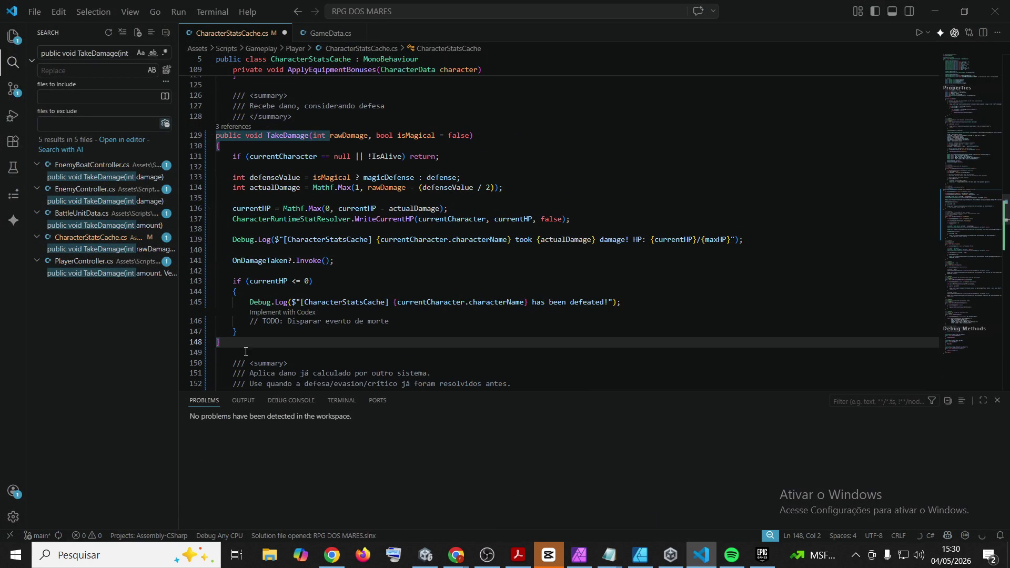
pyautogui.moveTo(241, 343); pyautogui.dragTo(215, 135)
pyautogui.press('Tab')
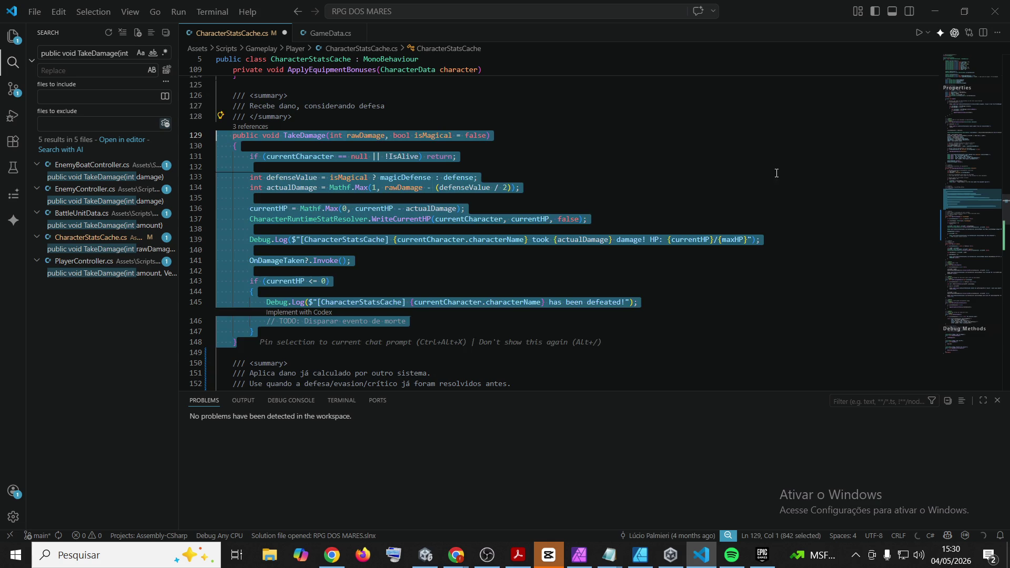
pyautogui.click(777, 169)
pyautogui.hotkey('ctrl', 's')
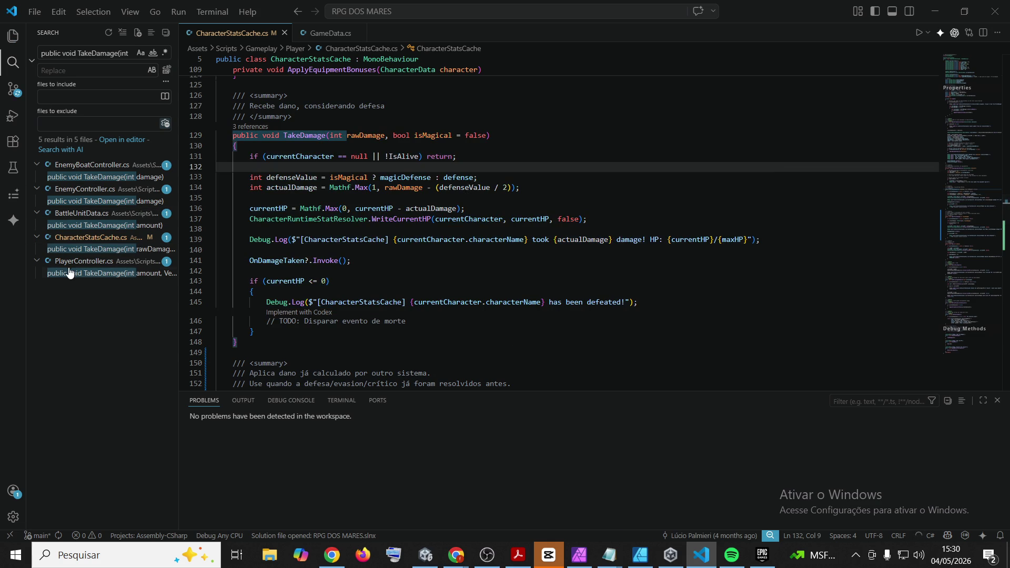
pyautogui.click(69, 275)
pyautogui.click(242, 177)
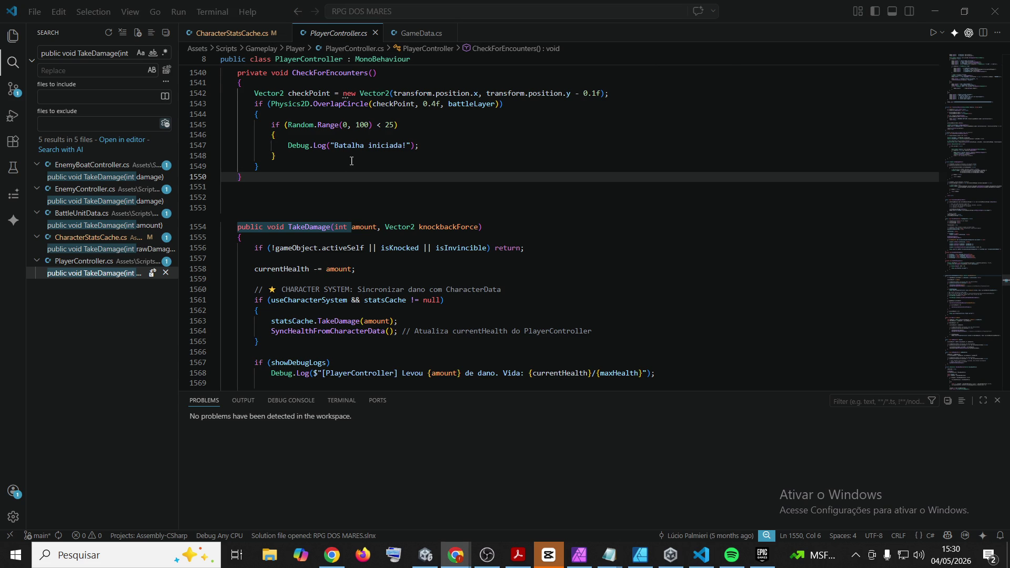
# Replace PlayerController.cs's TakeDamage with the finalDamage/ApplyFinalDamage version, indent it and save
pyautogui.scroll(-10, 281, 296)
pyautogui.moveTo(242, 271); pyautogui.dragTo(244, 153)
pyautogui.scroll(1, 244, 154)
pyautogui.keyDown('shift'); pyautogui.click(221, 194); pyautogui.keyUp('shift')
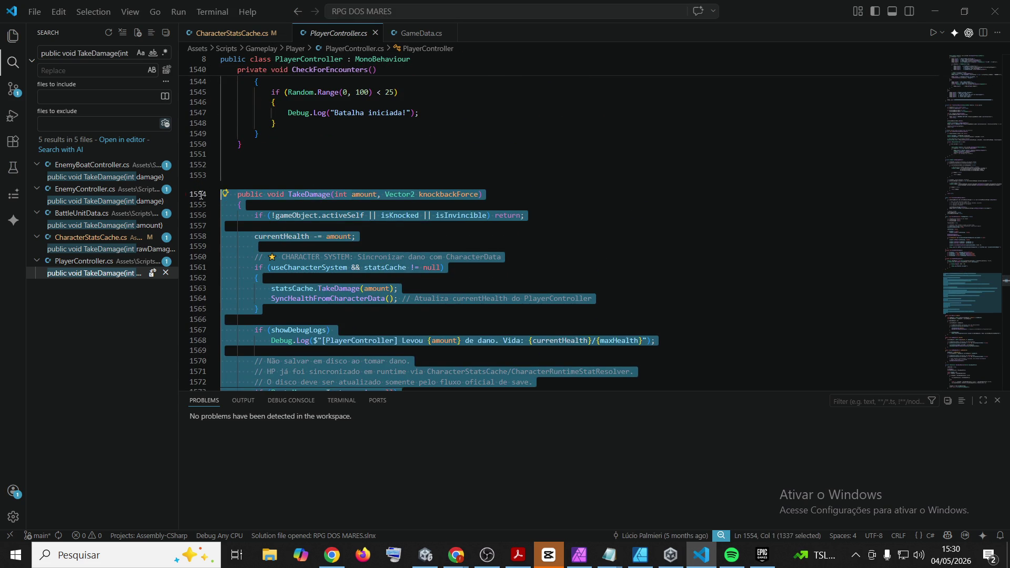
pyautogui.hotkey('ctrl', 'v')
pyautogui.moveTo(250, 326)
pyautogui.mouseDown()
pyautogui.moveTo(231, 71)
pyautogui.moveTo(211, 66)
pyautogui.moveTo(185, 230)
pyautogui.mouseUp()
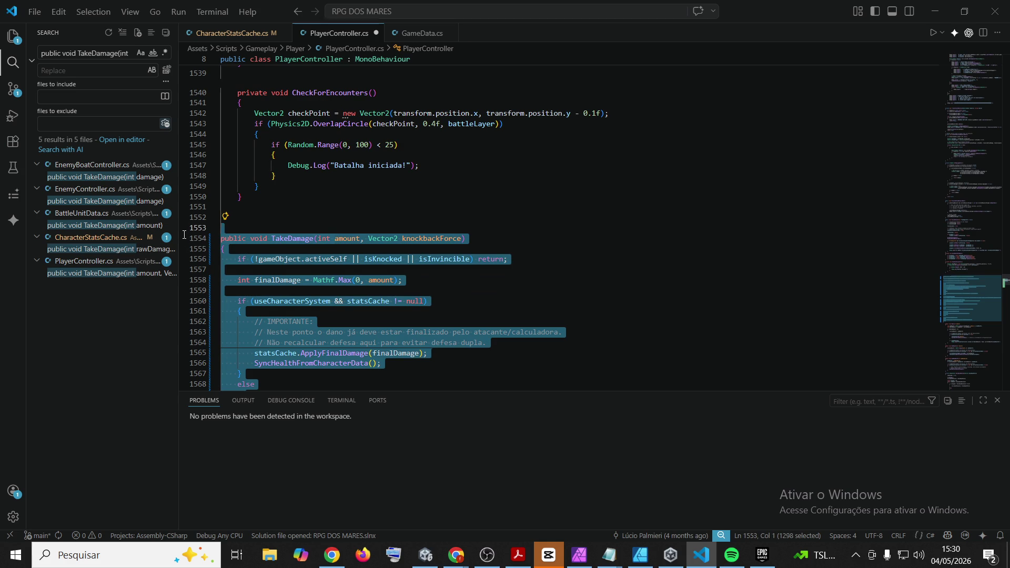
pyautogui.press('Tab')
pyautogui.click(612, 196)
pyautogui.hotkey('ctrl', 's')
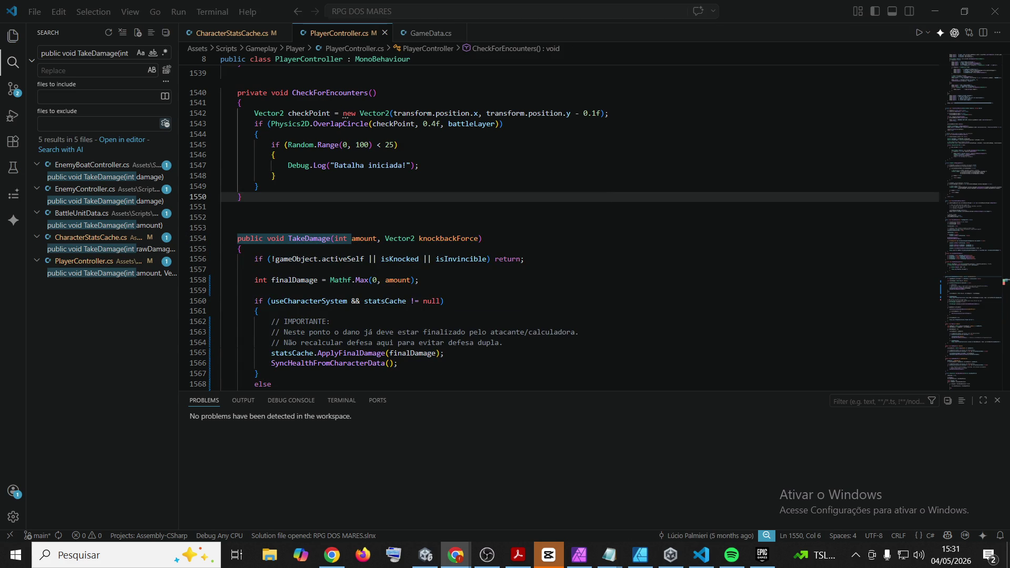
# Search the workspace for SetHealth and open its match in PlayerController.cs
pyautogui.doubleClick(67, 52)
pyautogui.hotkey('ctrl', 'a')
pyautogui.write('public void SetHealth(int health)')
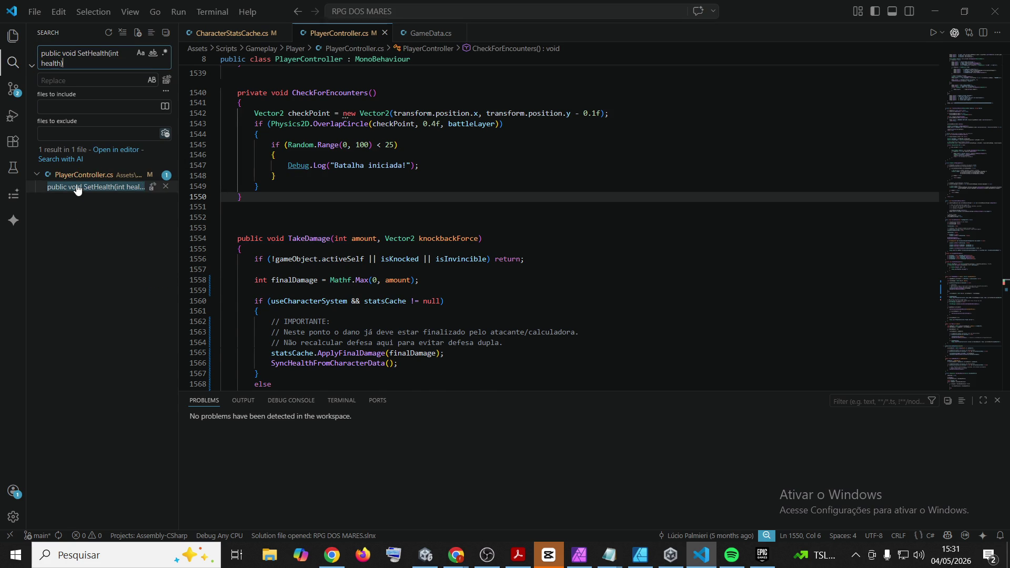
pyautogui.click(76, 187)
# Replace SetHealth with the WriteCurrentHP/SyncHealthFromCharacterData version, indent it and save
pyautogui.hotkey('alt', 'Tab')
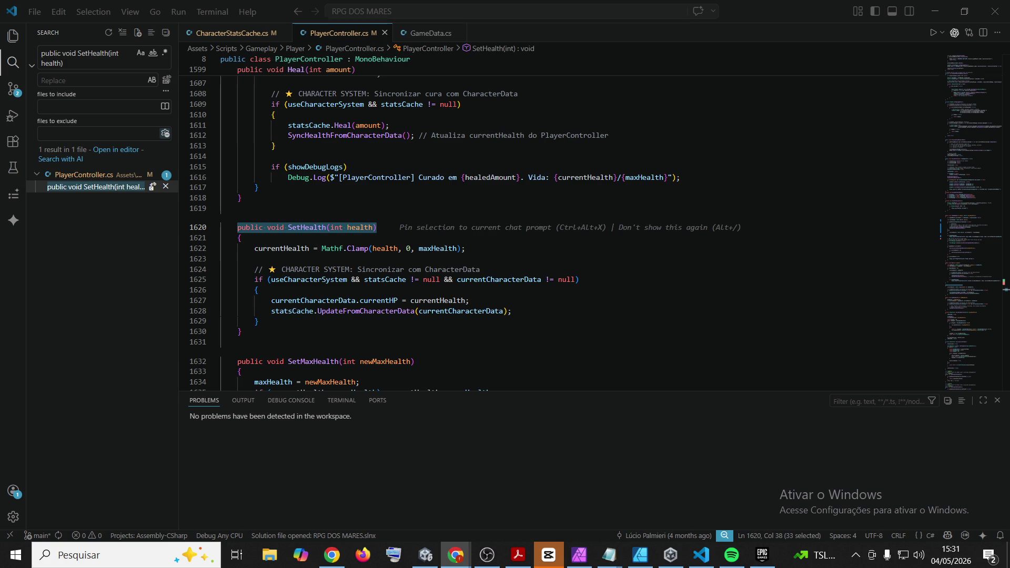
pyautogui.keyDown('shift'); pyautogui.click(266, 337); pyautogui.keyUp('shift')
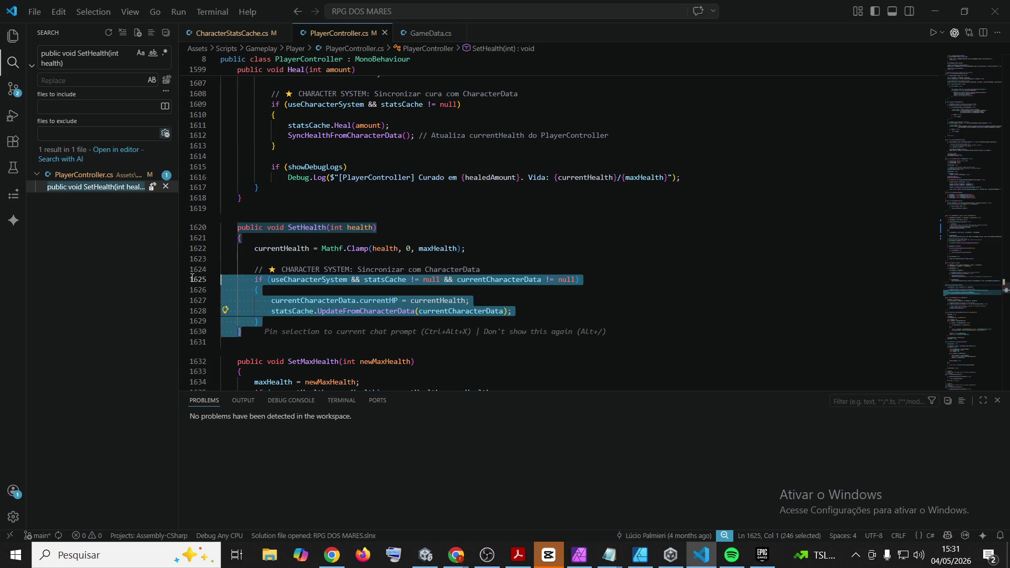
pyautogui.write('public void SetHealth(int health) {     currentHealth = Mathf.Clamp(health, 0, maxHealth);      if (useCharacterSystem && statsCache != null && currentCharacterData != null)     {         CharacterRuntimeStatResolver.WriteCurrentHP(currentCharacterData, currentHealth, false);         statsCache.UpdateFromCharacterData(currentCharacterData);         SyncHealthFromCharacterData();     } }')
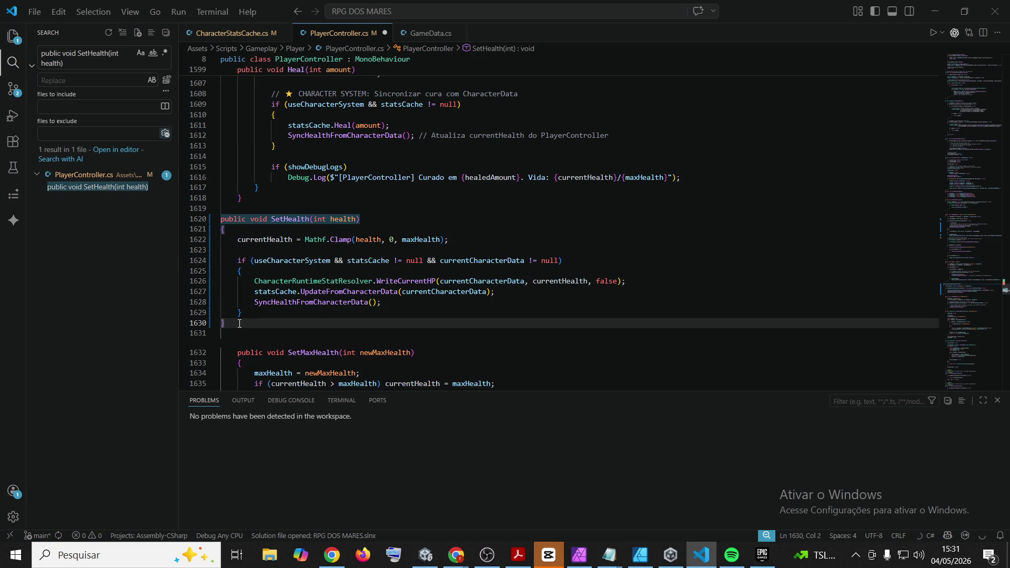
pyautogui.moveTo(250, 330); pyautogui.dragTo(176, 217)
pyautogui.press('Tab')
pyautogui.click(573, 220)
pyautogui.hotkey('ctrl', 's')
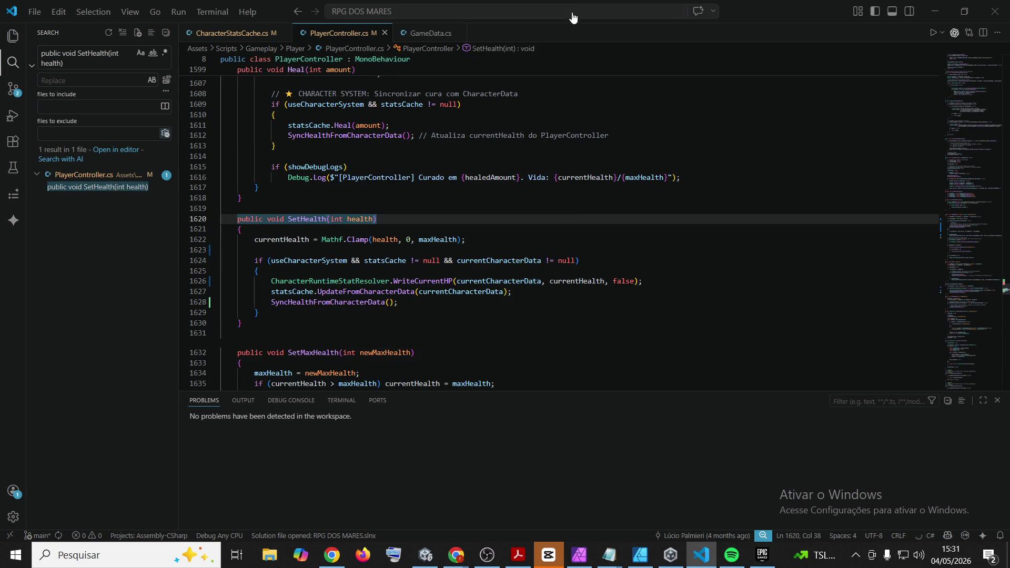
# Search PlayerController.cs for the ApplyLoadedData sync comment
pyautogui.click(456, 555)
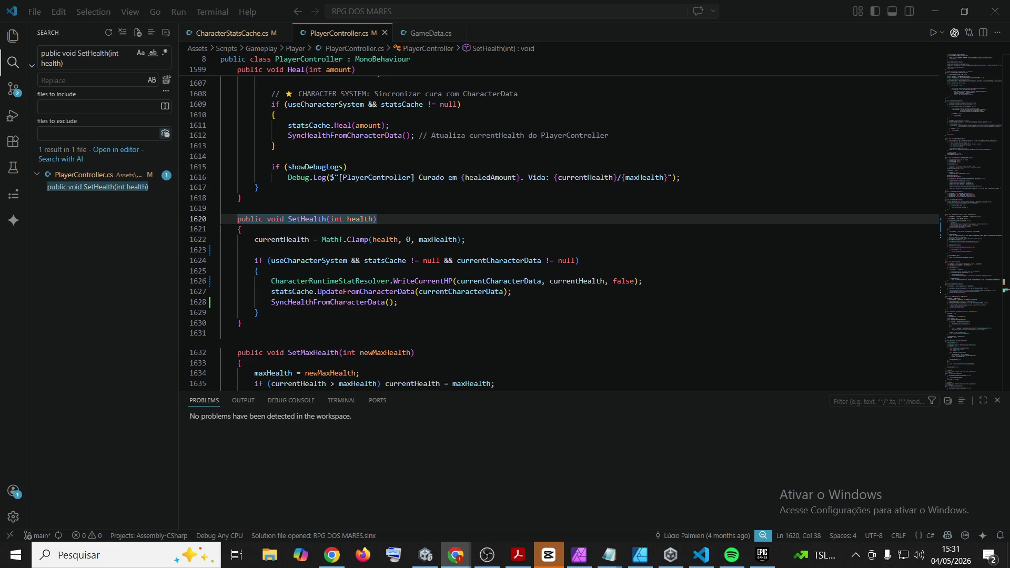
pyautogui.hotkey('ctrl', 'f')
pyautogui.hotkey('ctrl', 'v')
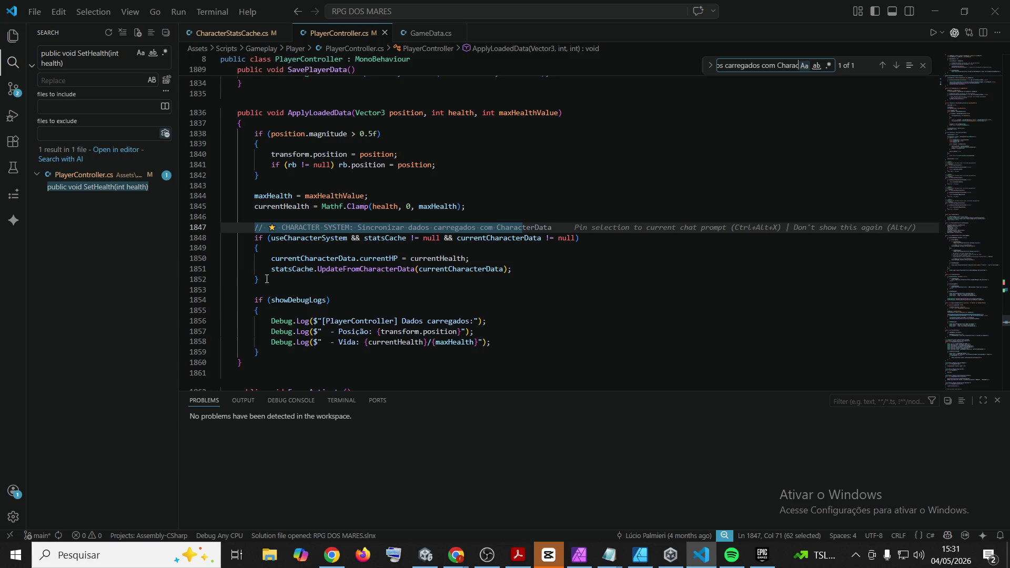
# Paste the WriteCurrentHP/SyncHealthFromCharacterData block over ApplyLoadedData's old sync code, indent it and save
pyautogui.press('Return')
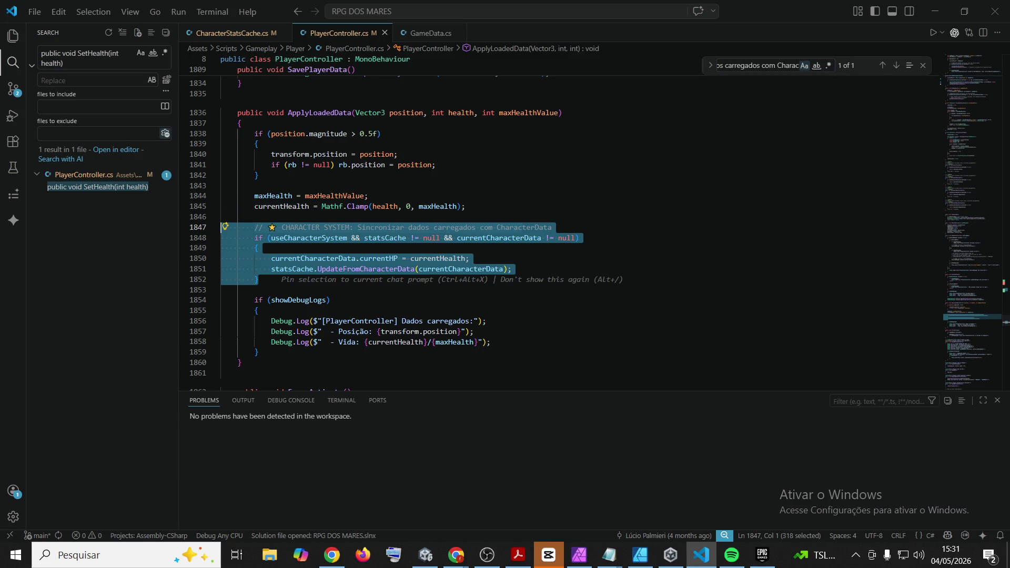
pyautogui.hotkey('alt', 'Tab')
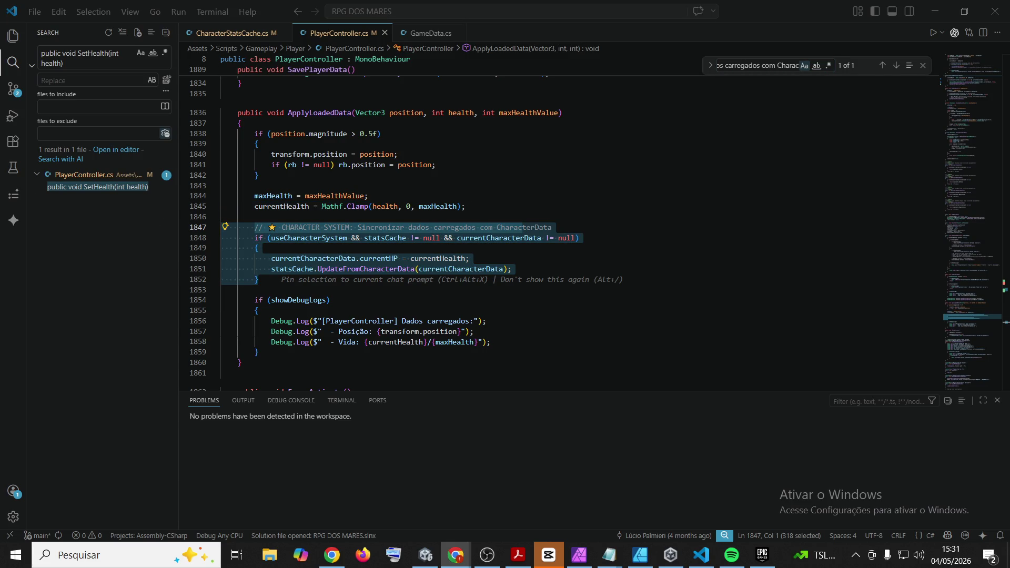
pyautogui.click(740, 35)
pyautogui.hotkey('ctrl', 'v')
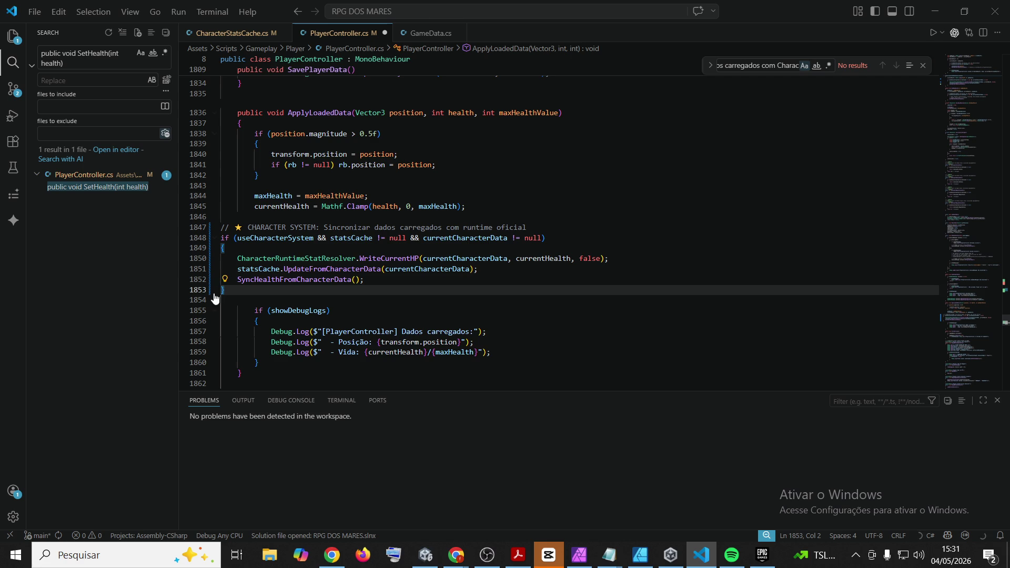
pyautogui.moveTo(246, 286); pyautogui.dragTo(221, 227)
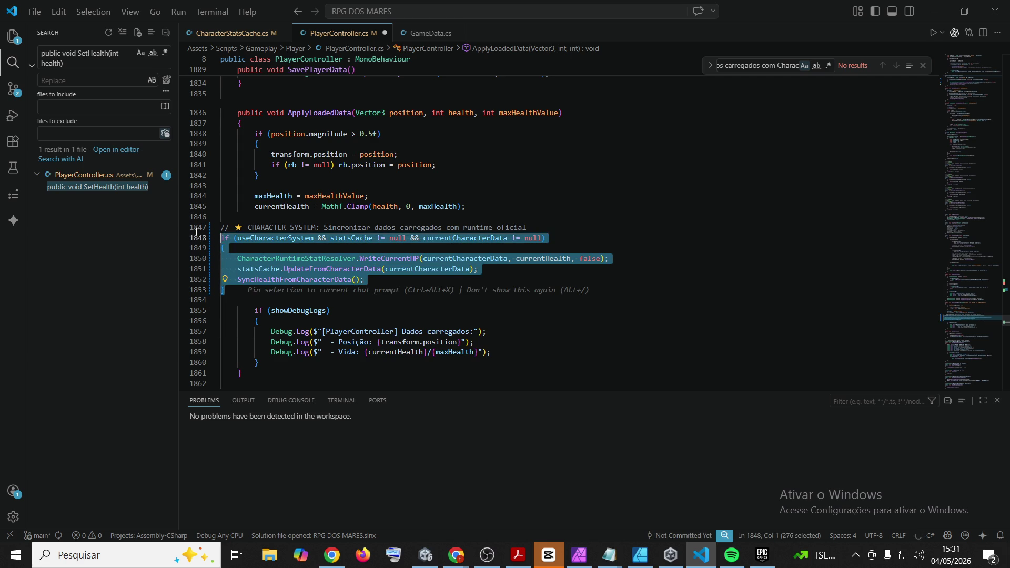
pyautogui.press('Tab')
pyautogui.press('Tab')
pyautogui.click(599, 165)
pyautogui.hotkey('ctrl', 's')
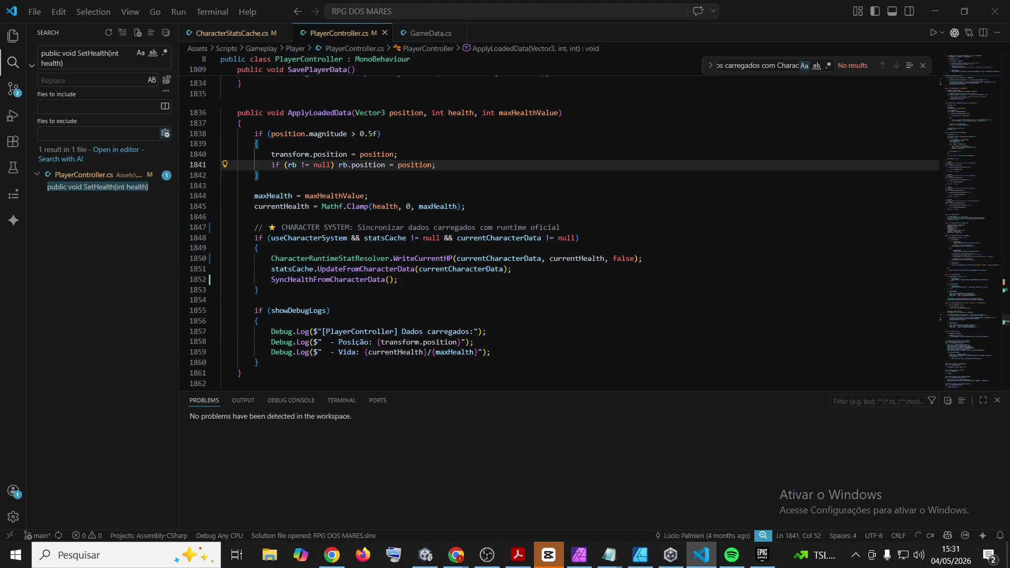
pyautogui.hotkey('alt', 'Tab')
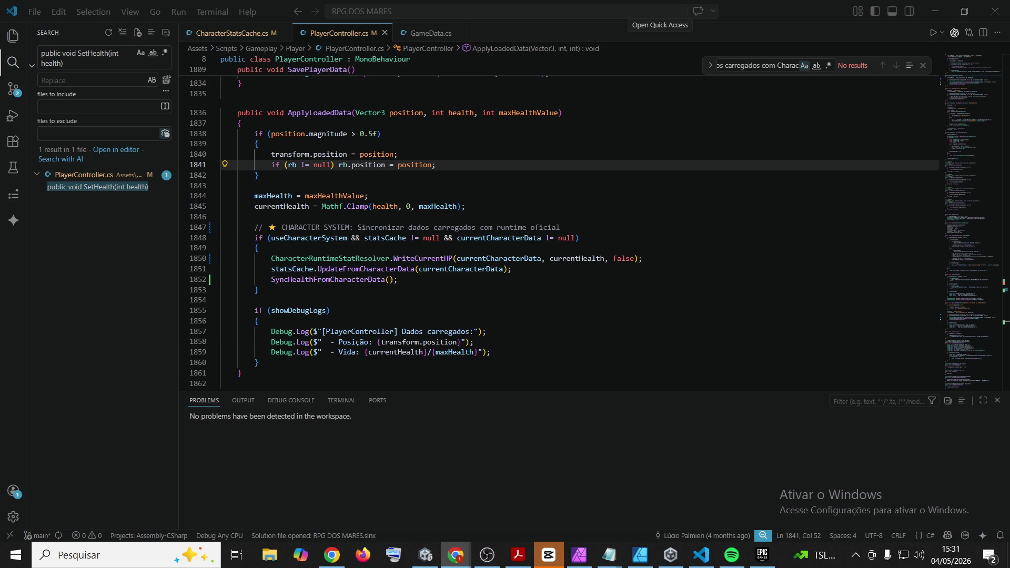
# Find CalculatePhysicalDamage in RealtimeLandDamageCalculator.cs and add blank lines after it
pyautogui.click(79, 58)
pyautogui.hotkey('ctrl', 'a')
pyautogui.write('public static int CalculatePhysicalDamage(int rawAttack, in')
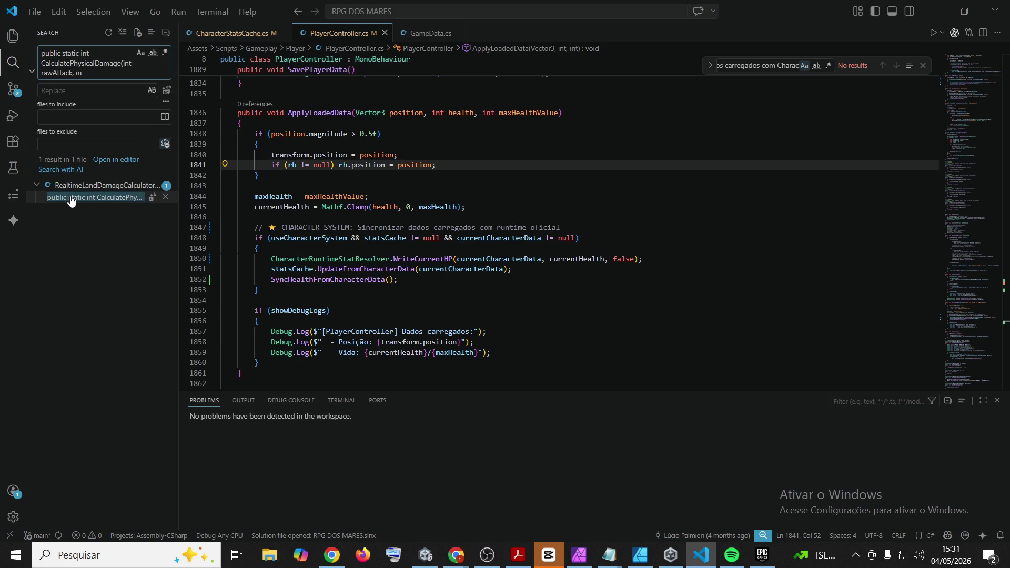
pyautogui.click(71, 198)
pyautogui.hotkey('alt', 'Tab')
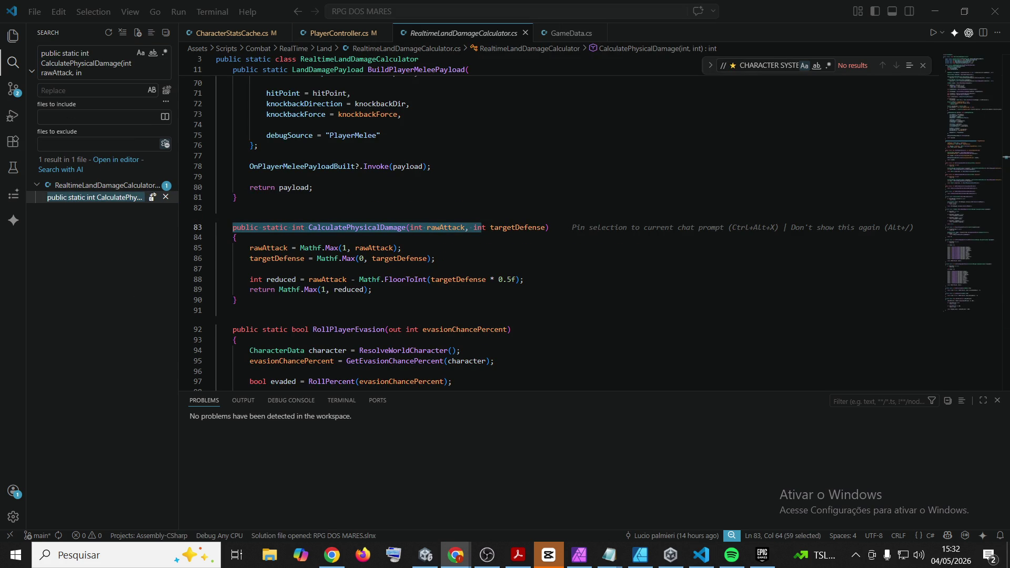
pyautogui.hotkey('alt', 'Tab')
pyautogui.click(283, 301)
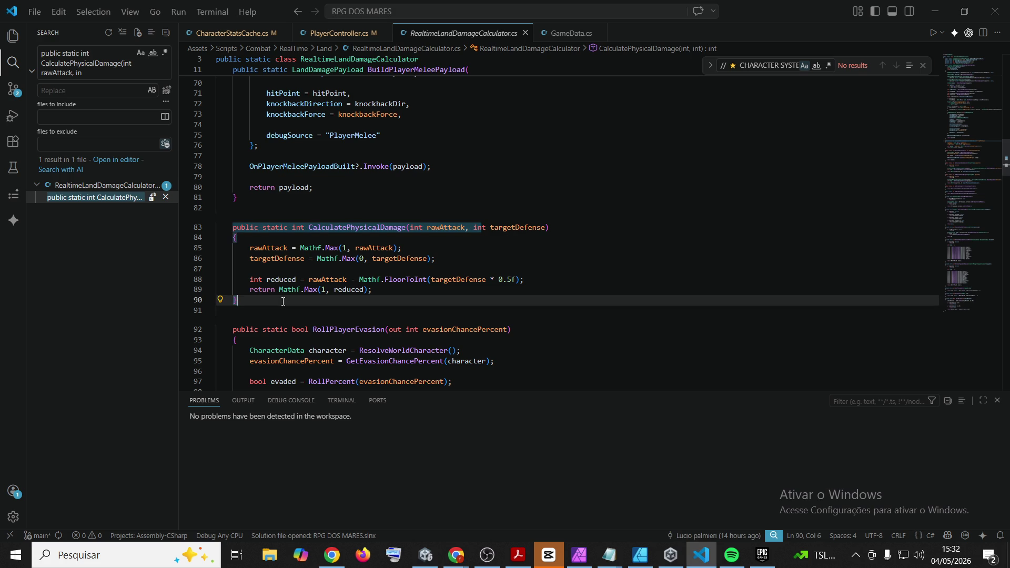
pyautogui.press('Return')
pyautogui.press('Return')
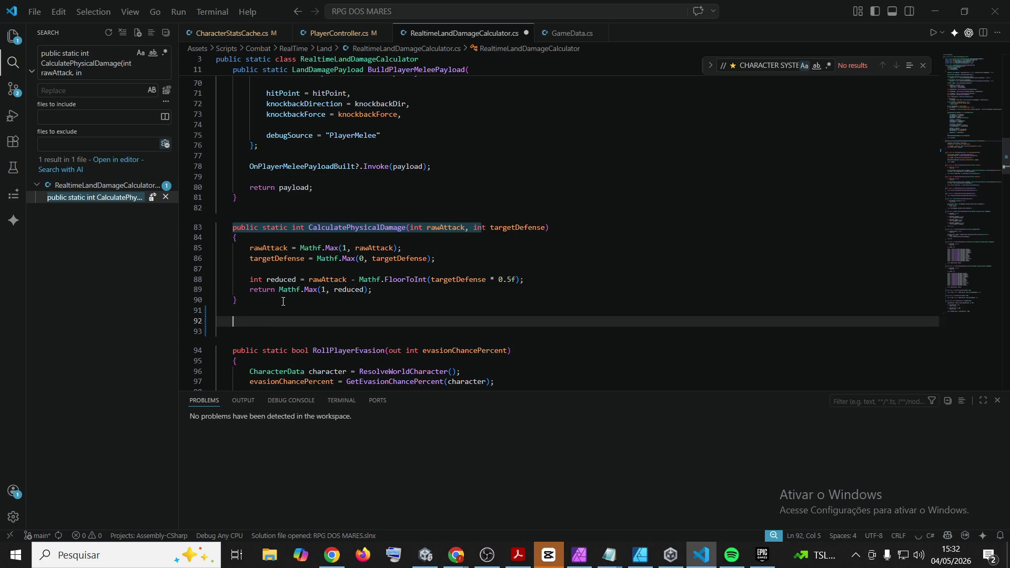
# Paste the BuildEnemyMeleeDamageToPlayer method below CalculatePhysicalDamage
pyautogui.hotkey('alt', 'Tab')
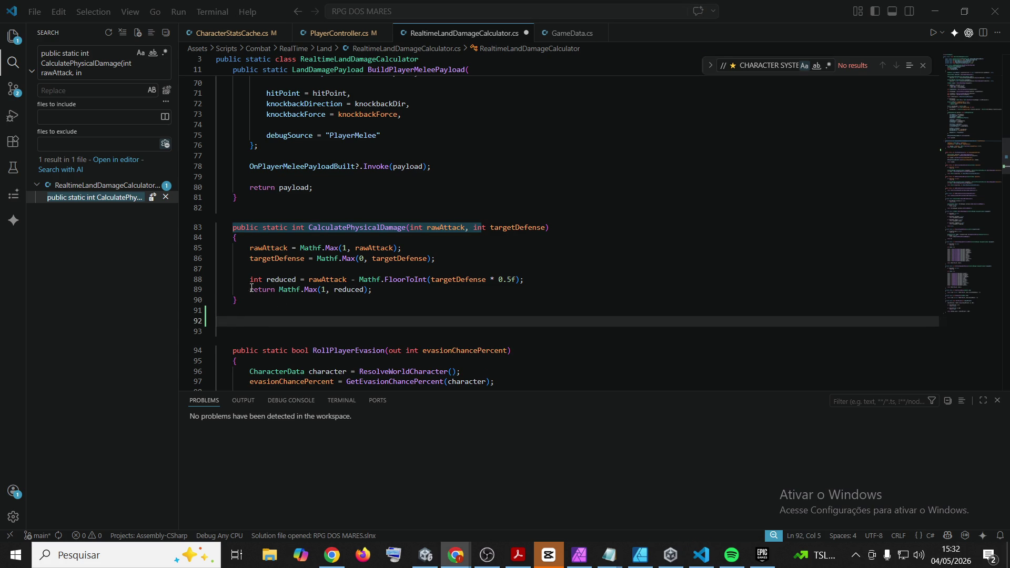
pyautogui.hotkey('alt', 'Tab')
pyautogui.write('public static int BuildEnemyMeleeDamageToPlayer(     int rawAttack,     PlayerController playerController,     out int playerDefense ) {     rawAttack = Mathf.Max(1, rawAttack);     playerDefense = 0;      if (playerController != null && playerController.IsUsingCharacterSystem())         playerDefense = Mathf.Max(0, playerController.GetPlayerDefenseStat());      return CalculatePhysicalDamage(rawAttack, playerDefense); }')
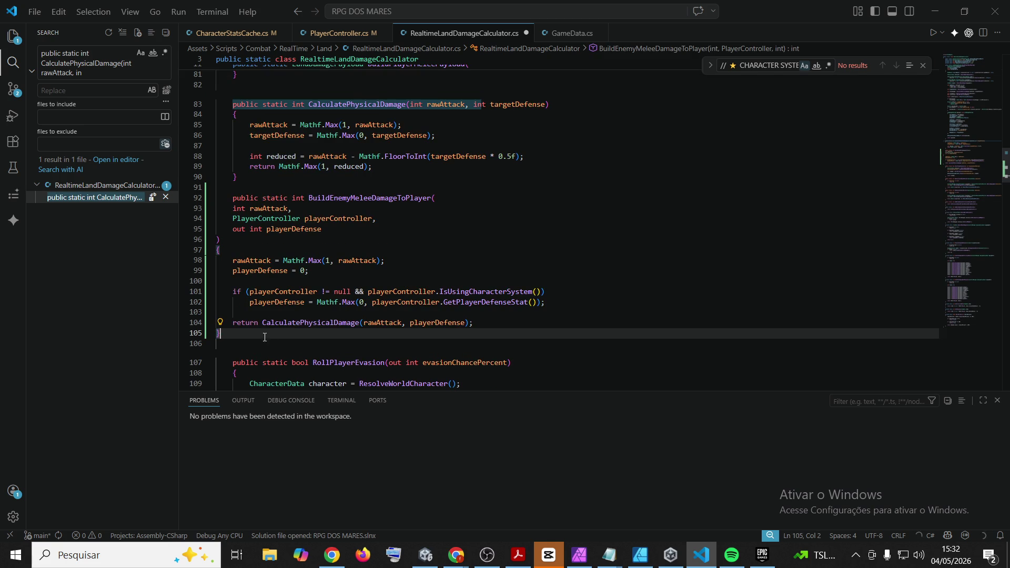
pyautogui.moveTo(242, 330)
pyautogui.mouseDown()
pyautogui.moveTo(235, 250)
pyautogui.moveTo(231, 329)
pyautogui.moveTo(243, 246)
pyautogui.moveTo(232, 74)
pyautogui.moveTo(225, 105)
pyautogui.moveTo(231, 68)
pyautogui.moveTo(239, 265)
pyautogui.moveTo(248, 259)
pyautogui.mouseUp()
pyautogui.scroll(-5, 240, 265)
pyautogui.scroll(-1, 248, 258)
pyautogui.press('Escape')
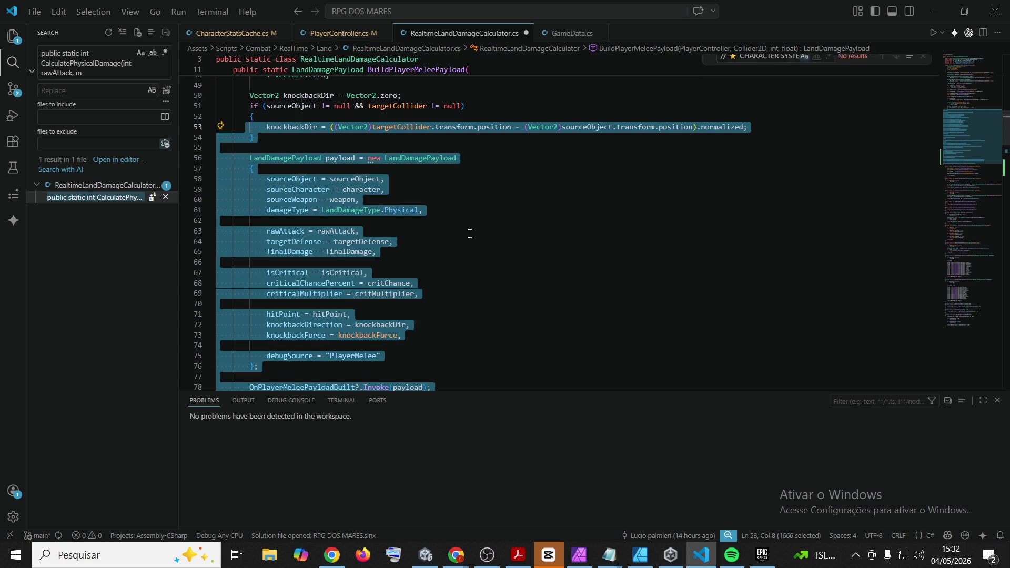
pyautogui.scroll(-8, 470, 234)
pyautogui.press('Escape')
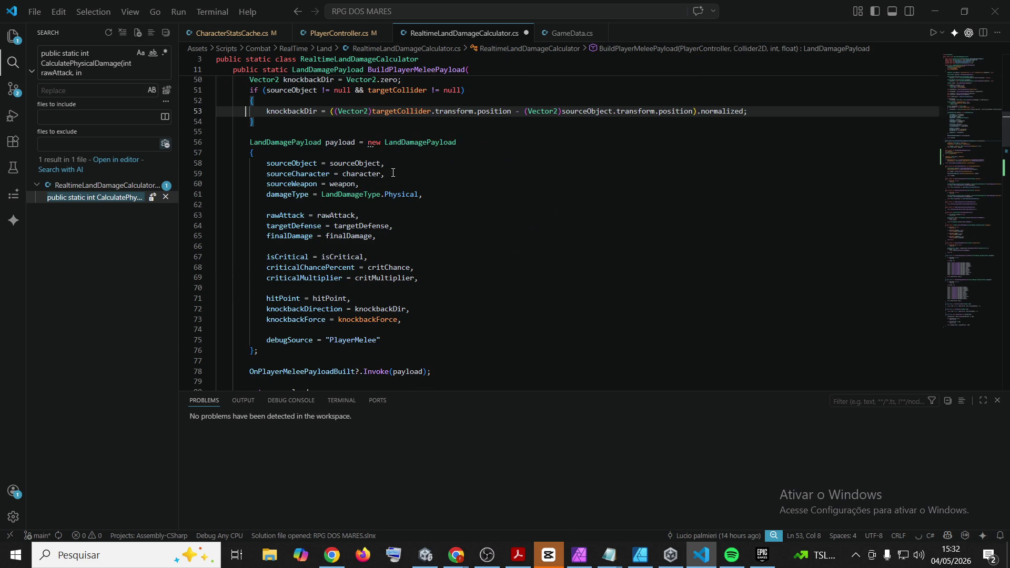
pyautogui.scroll(15, 393, 172)
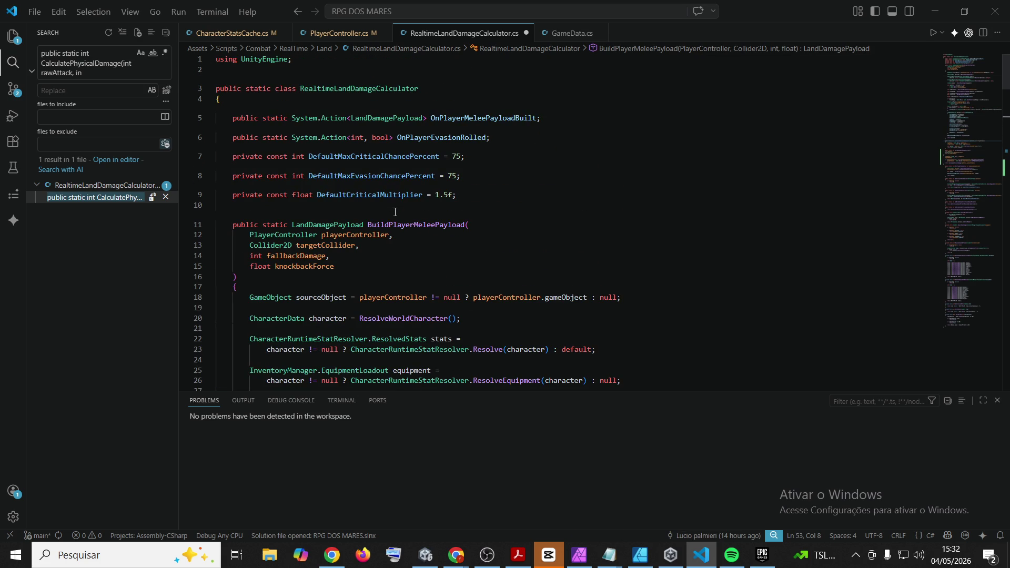
pyautogui.scroll(-20, 396, 211)
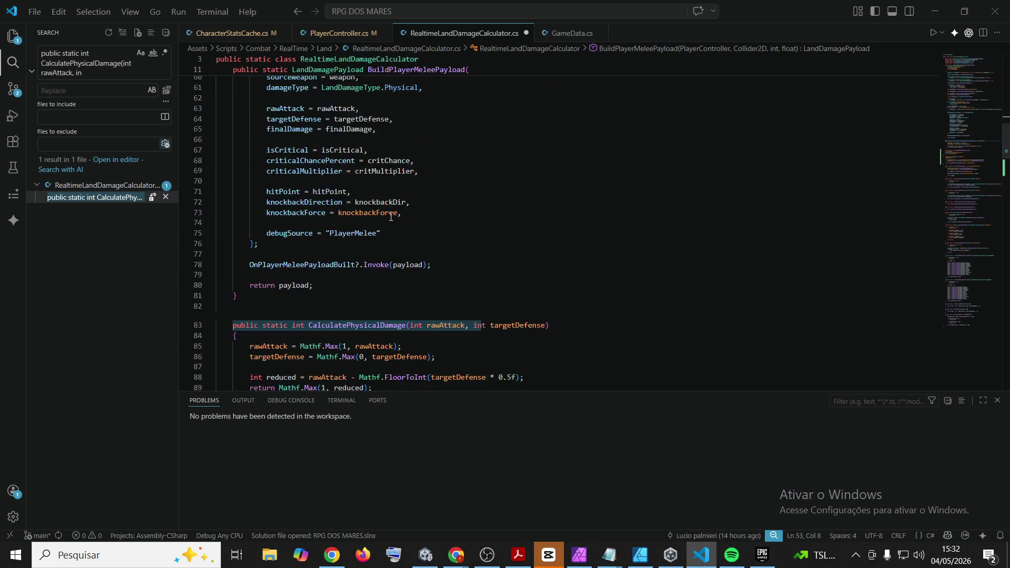
pyautogui.scroll(2, 388, 220)
pyautogui.scroll(-2, 332, 239)
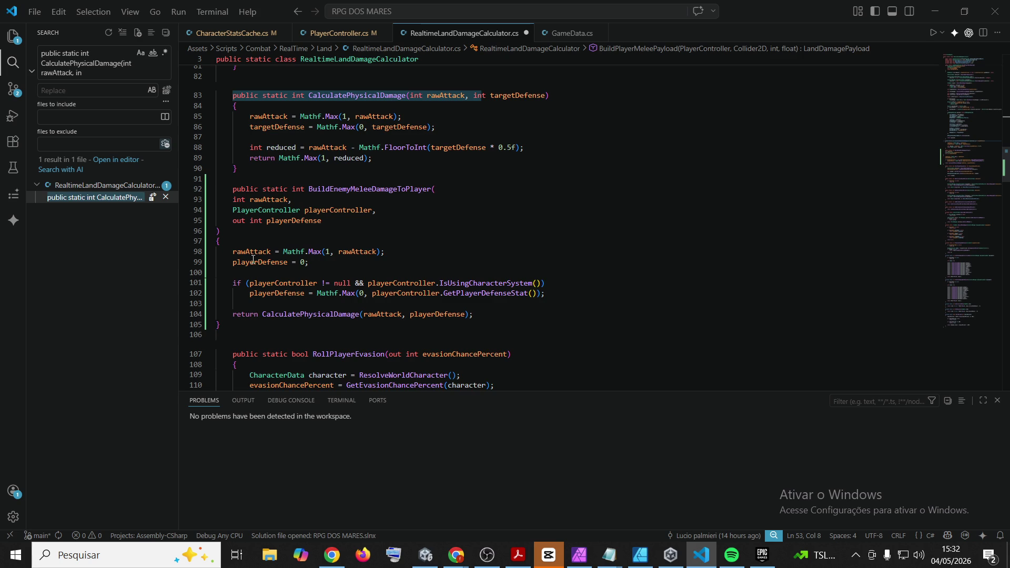
# Indent BuildEnemyMeleeDamageToPlayer one level and save the calculator file
pyautogui.moveTo(221, 333)
pyautogui.mouseDown()
pyautogui.moveTo(201, 200)
pyautogui.moveTo(200, 239)
pyautogui.moveTo(194, 209)
pyautogui.mouseUp()
pyautogui.press('Tab')
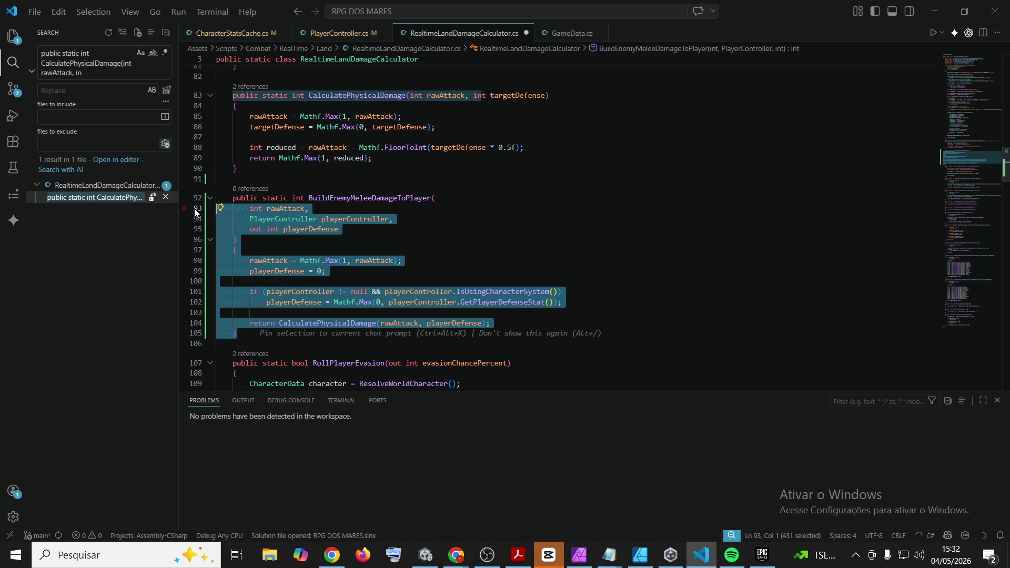
pyautogui.click(627, 232)
pyautogui.hotkey('ctrl', 's')
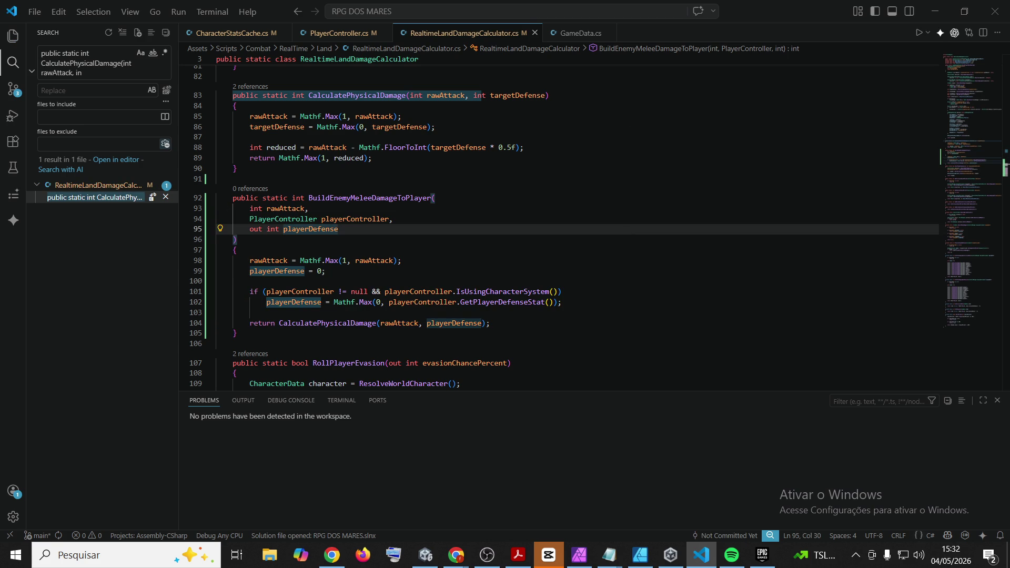
# Search the workspace for the enemy knockDir line, listing two EnemyController.cs matches
pyautogui.click(456, 555)
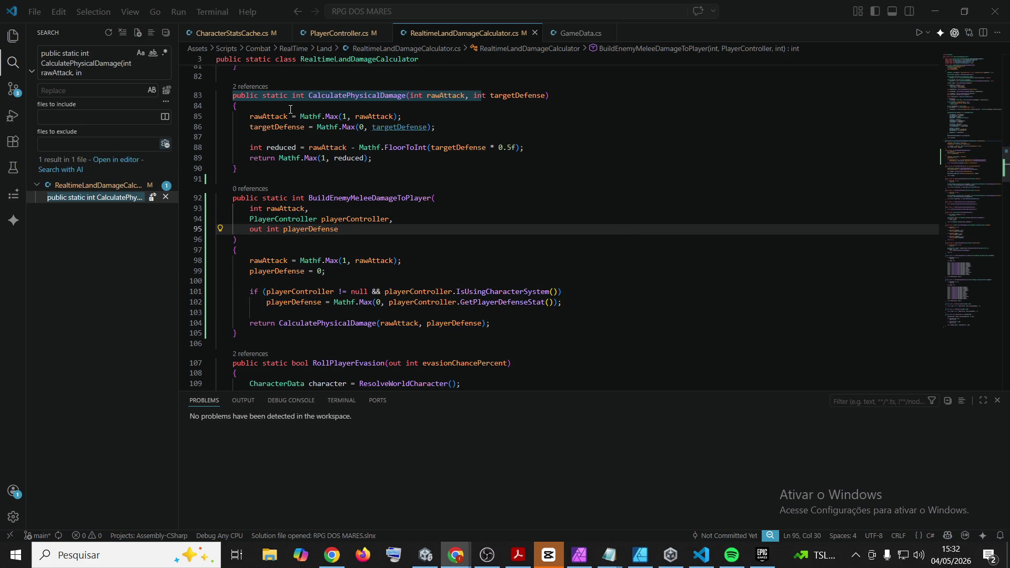
pyautogui.click(105, 56)
pyautogui.hotkey('ctrl', 'a')
pyautogui.hotkey('ctrl', 'v')
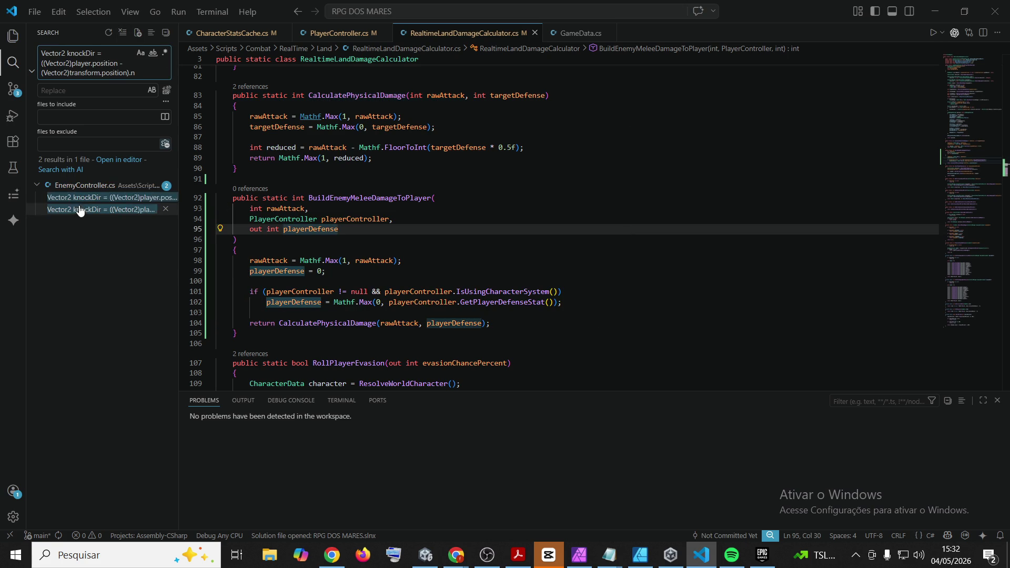
# Open the first knockDir match in EnemyController and replace lines 604–608 with the new damage block
pyautogui.click(66, 198)
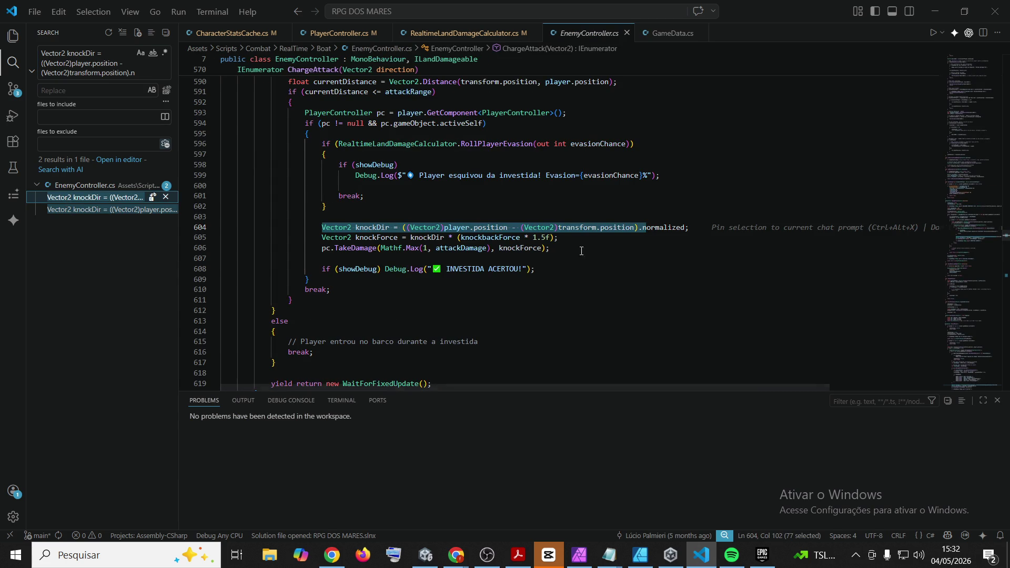
pyautogui.scroll(10, 565, 226)
pyautogui.scroll(-10, 565, 226)
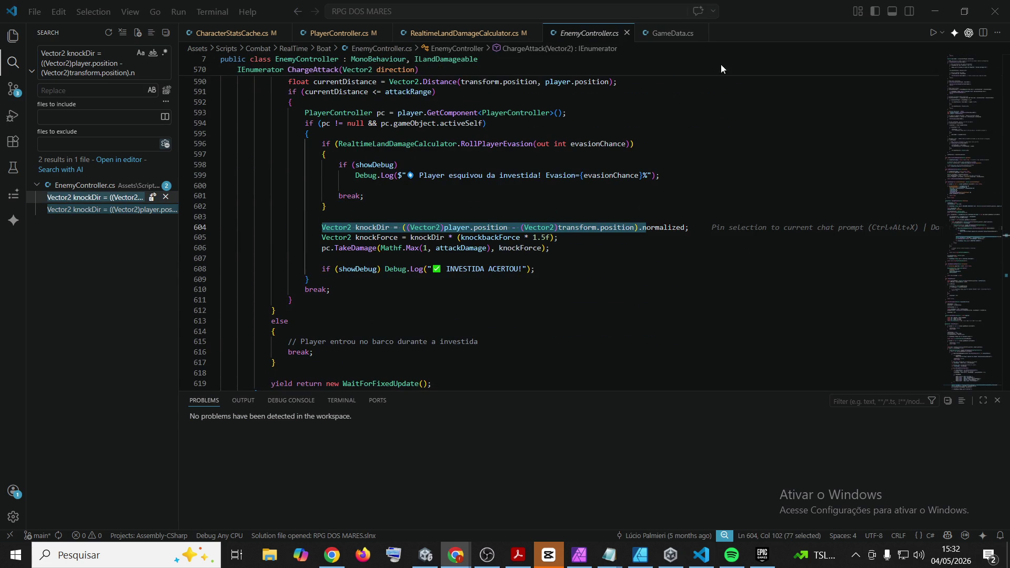
pyautogui.moveTo(545, 271); pyautogui.dragTo(162, 223)
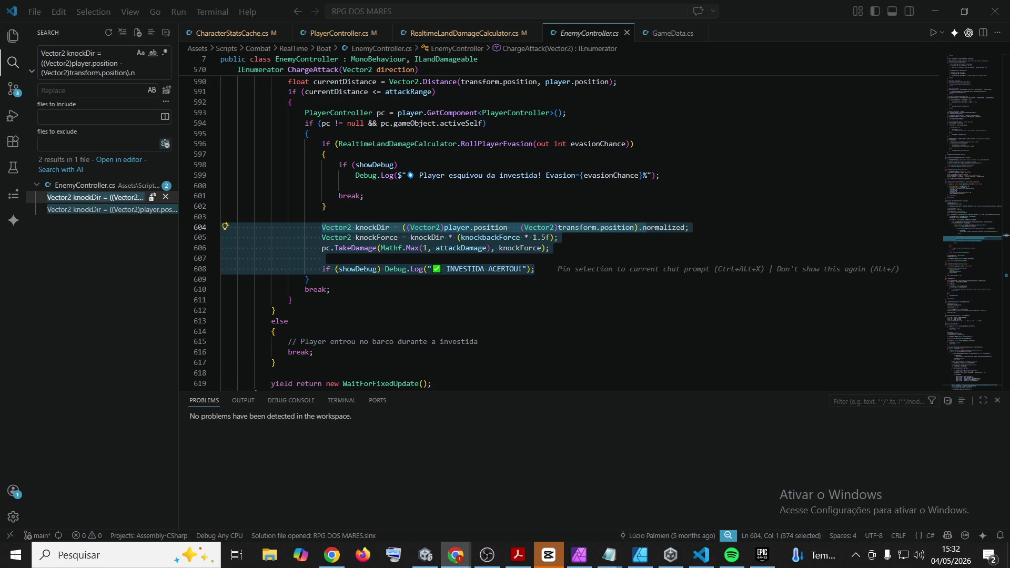
pyautogui.click(756, 19)
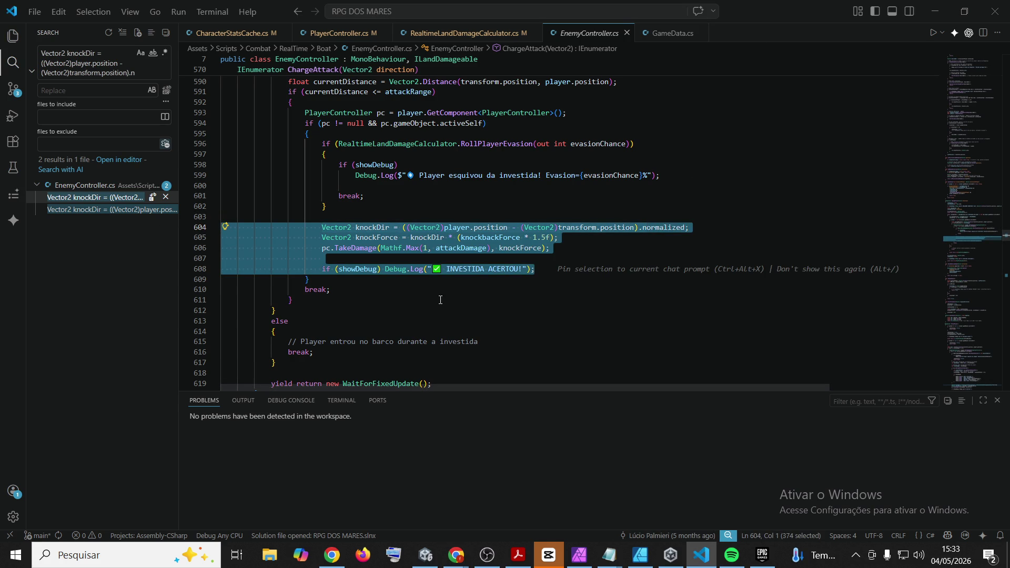
pyautogui.write('int baseDamage = Mathf.Max(1, attackDamage); int finalDamage = RealtimeLandDamageCalculator.BuildEnemyMeleeDamageToPlayer(     baseDamage,     pc,     out int playerDefense );  Vector2 knockDir = ((Vector2)player.position - (Vector2)transform.position).normalized; Vector2 knockForce = knockDir * (knockbackForce * 1.5f); pc.TakeDamage(finalDamage, knockForce);  if (showDebug) {     Debug.Log("✅ INVESTIDA ACERTOU!");     Debug.Log($"   Base: {baseDamage}");     Debug.Log($"   Defesa Player: {playerDefense}");     Debug.Log($"   Dano final: {finalDamage}"); }')
# Indent the pasted damage block two levels and save EnemyController.cs
pyautogui.moveTo(337, 333)
pyautogui.mouseDown()
pyautogui.moveTo(224, 250)
pyautogui.moveTo(216, 156)
pyautogui.mouseUp()
pyautogui.press('Tab')
pyautogui.press('Tab')
pyautogui.press('Tab')
pyautogui.press('Tab')
pyautogui.scroll(1, 523, 146)
pyautogui.scroll(-3, 523, 146)
pyautogui.press('Tab')
pyautogui.press('Tab')
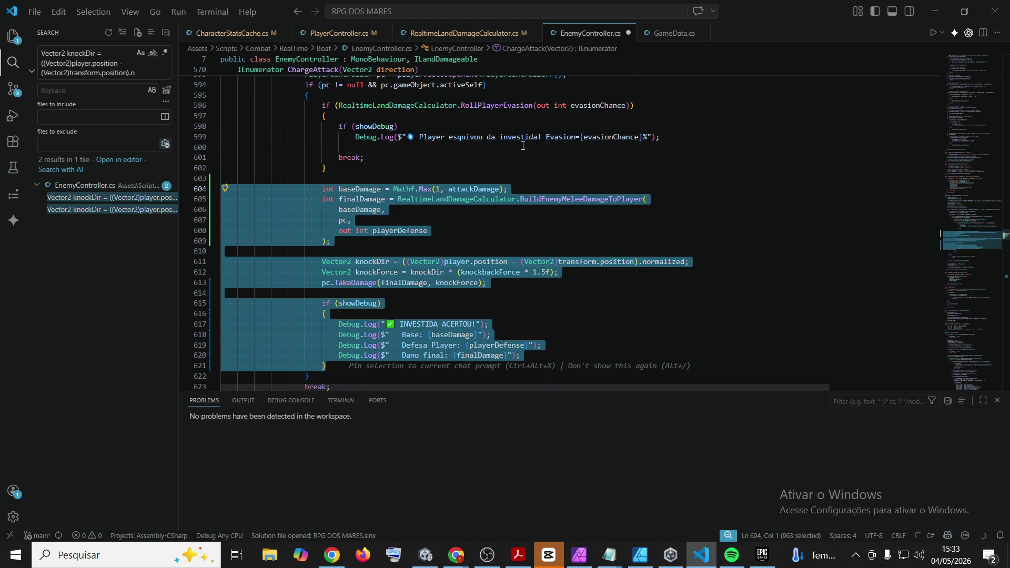
pyautogui.click(769, 217)
pyautogui.hotkey('ctrl', 's')
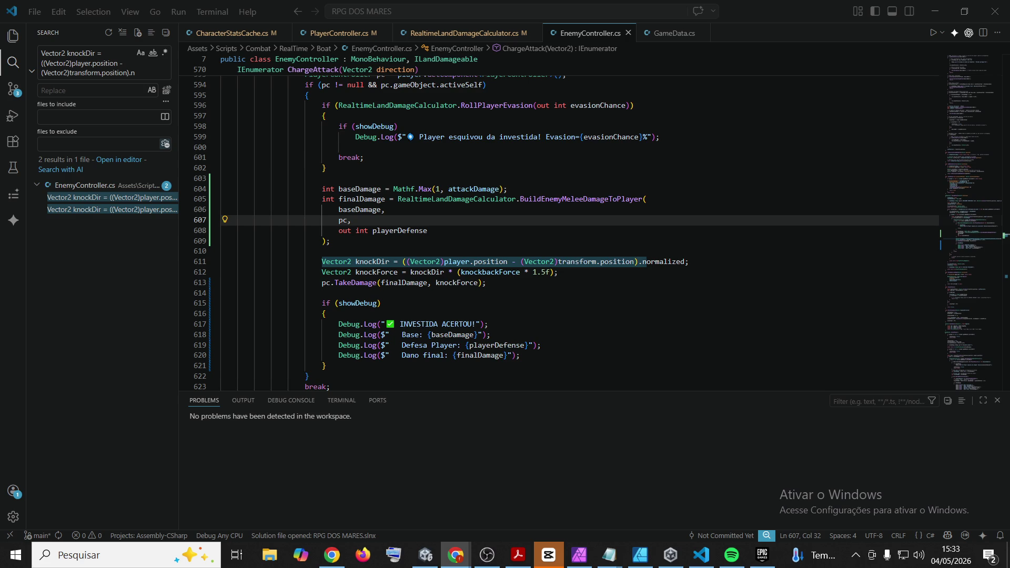
pyautogui.click(771, 129)
# Replace AttackPlayer's old defense-based damage math with the BuildEnemyMeleeDamageToPlayer calculator code
pyautogui.hotkey('ctrl', 'f')
pyautogui.write('// Dano base configurado no Inspector do inimigo.')
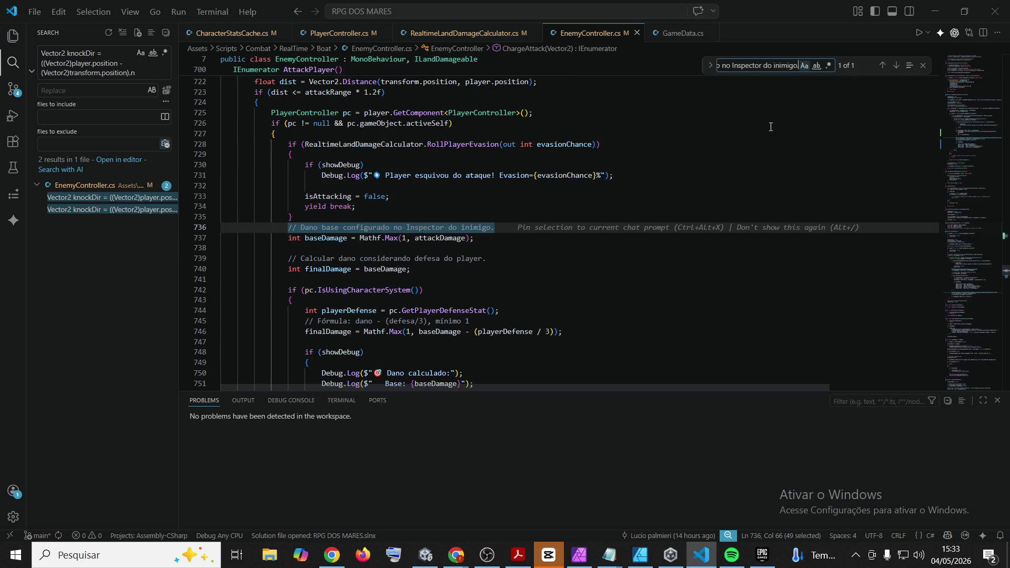
pyautogui.click(652, 289)
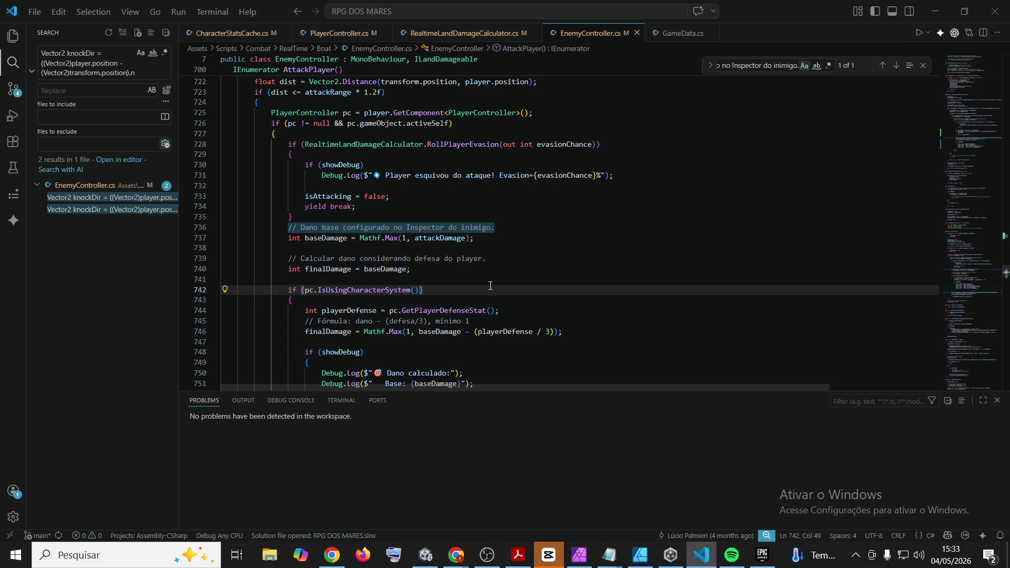
pyautogui.scroll(-5, 509, 281)
pyautogui.click(486, 323)
pyautogui.moveTo(487, 314)
pyautogui.mouseDown()
pyautogui.moveTo(209, 273)
pyautogui.moveTo(208, 216)
pyautogui.moveTo(208, 290)
pyautogui.moveTo(197, 217)
pyautogui.moveTo(199, 227)
pyautogui.mouseUp()
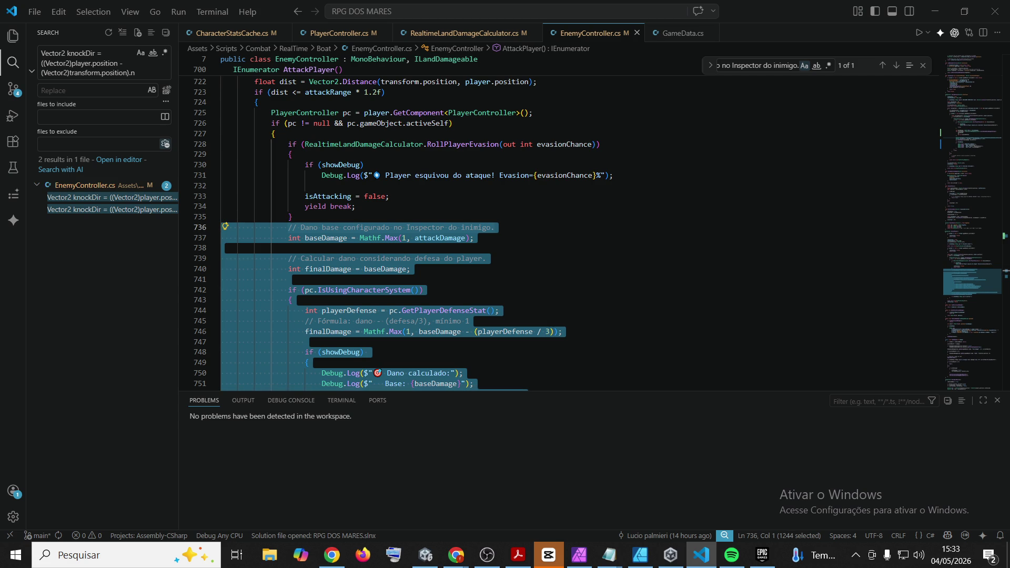
pyautogui.hotkey('alt', 'Tab')
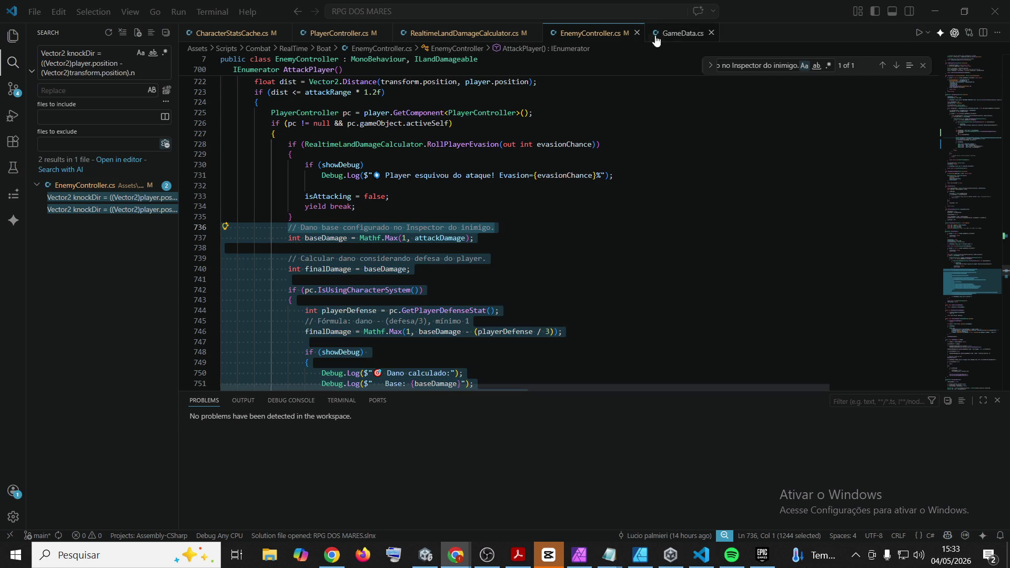
pyautogui.click(762, 10)
pyautogui.write('// Dano base configurado no Inspector do inimigo. int baseDamage = Mathf.Max(1, attackDamage);  int finalDamage = RealtimeLandDamageCalculator.BuildEnemyMeleeDamageToPlayer(     baseDamage,     pc,     out int playerDefense );  if (showDebug) {     Debug.Log($"🎯 Dano calculado:");     Debug.Log($"   Base: {baseDamage}");     Debug.Log($"   Defesa Player: {playerDefense}");     Debug.Log($"   Dano final: {finalDamage}"); }  Vector2 knockDir = ((Vector2)player.position - (Vector2)transform.position).normalized; Vector2 knockForce = knockDir * knockbackForce; pc.TakeDamage(finalDamage, knockForce);')
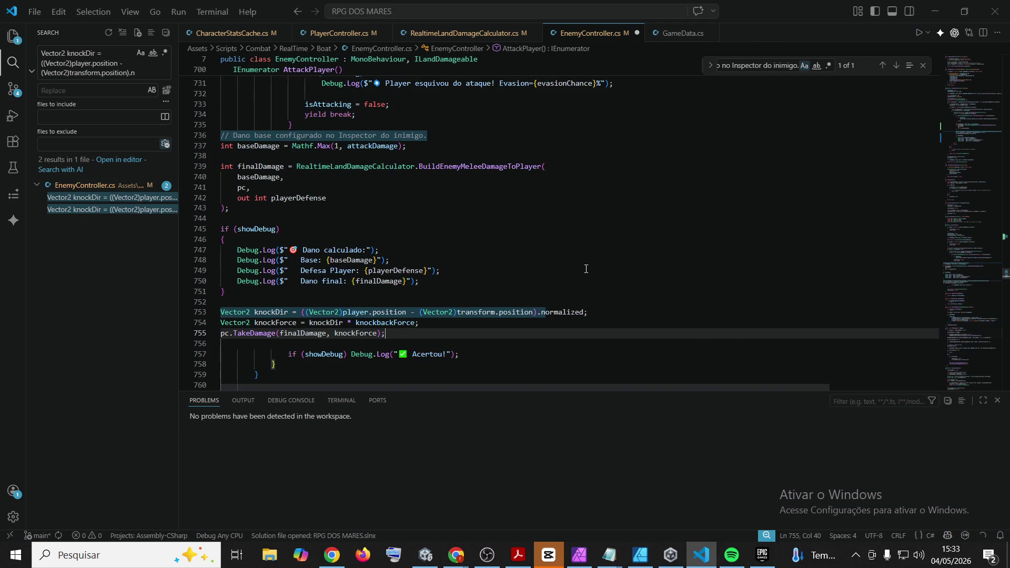
# Fix the pasted block's indentation to match the method and save EnemyController.cs
pyautogui.moveTo(386, 333)
pyautogui.mouseDown()
pyautogui.moveTo(199, 172)
pyautogui.moveTo(221, 135)
pyautogui.mouseUp()
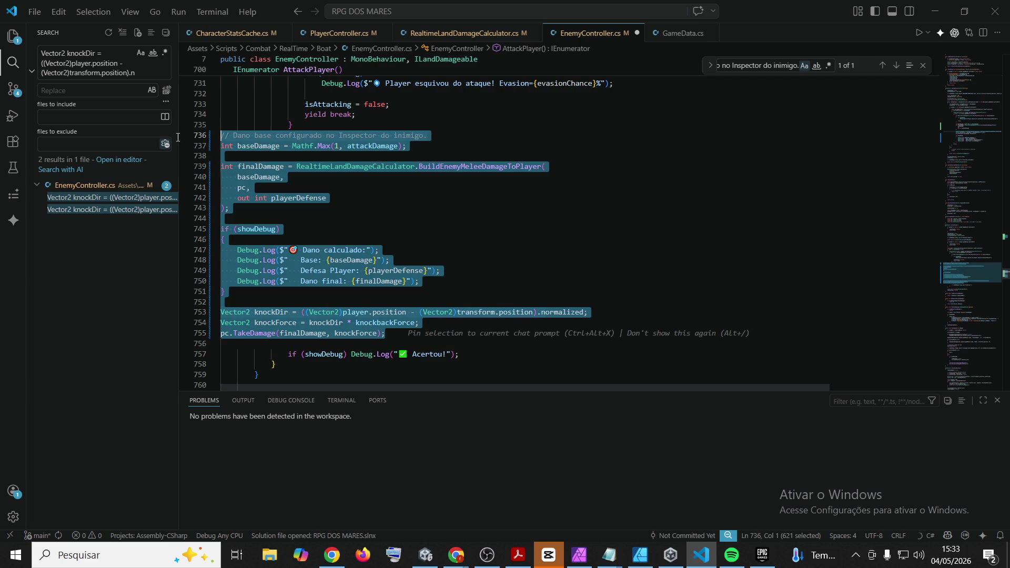
pyautogui.press('Tab')
pyautogui.press('Tab')
pyautogui.press('Tab')
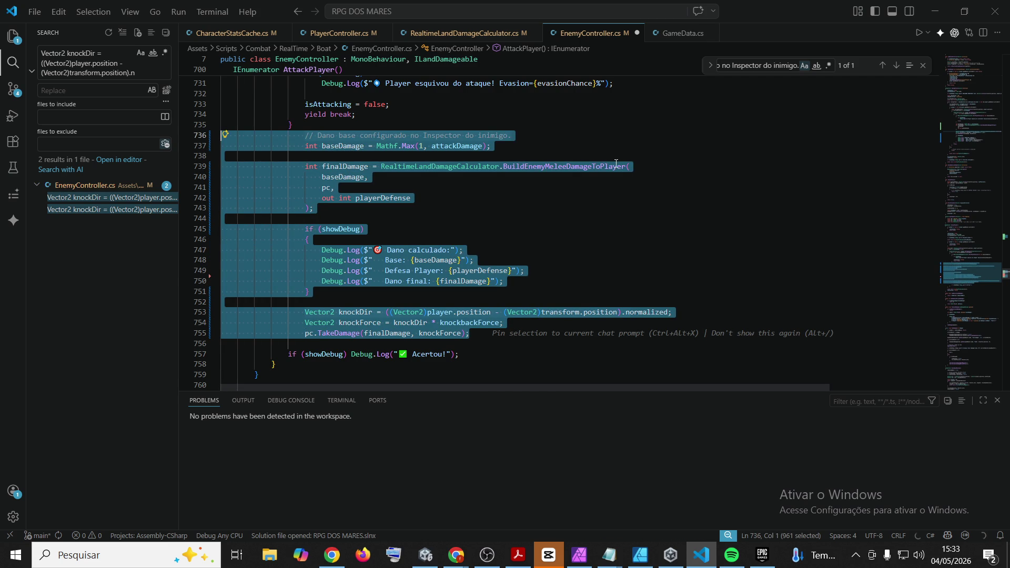
pyautogui.press('Tab')
pyautogui.scroll(1, 584, 188)
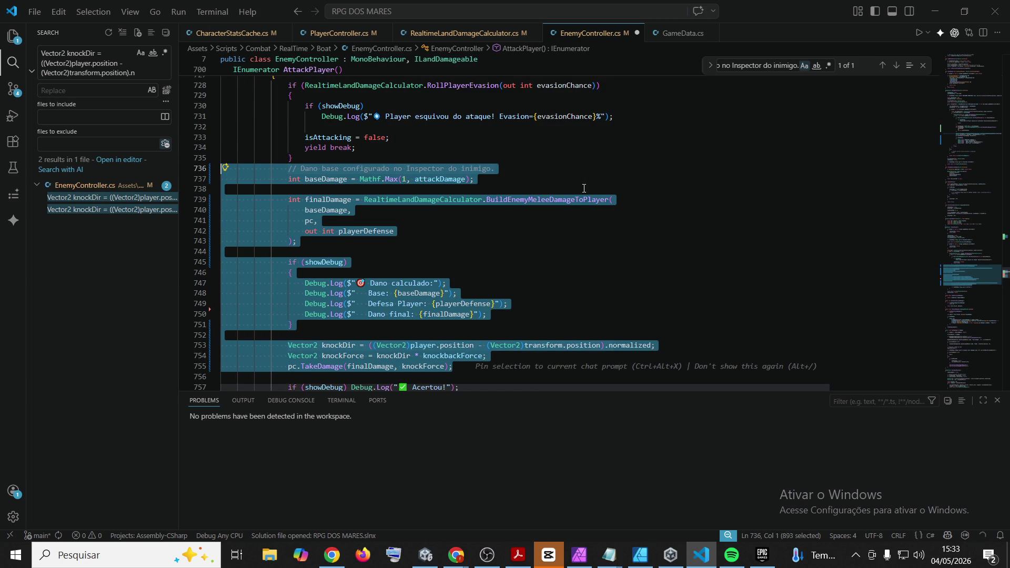
pyautogui.hotkey('shift', 'Tab')
pyautogui.click(318, 220)
pyautogui.hotkey('ctrl', 's')
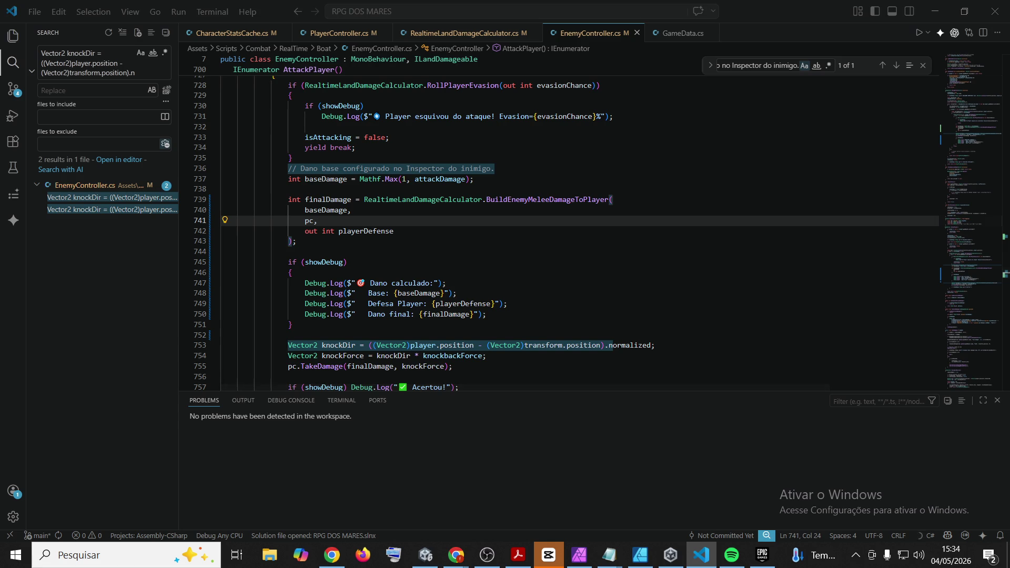
pyautogui.hotkey('alt', 'Tab')
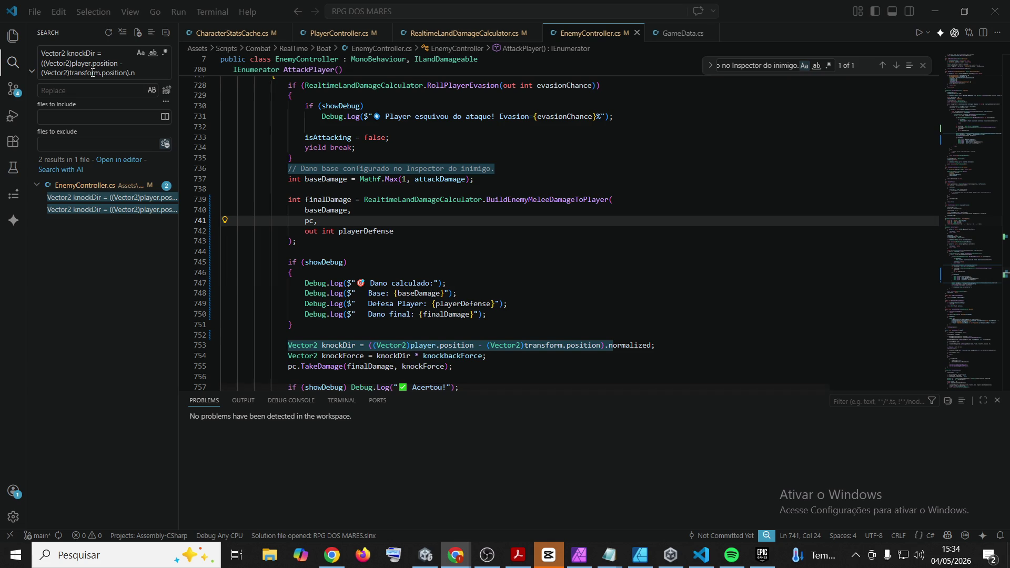
pyautogui.hotkey('alt', 'Tab')
# Find ApplyConsumableEffects in InventoryUI.cs and insert a blank line above its declaration
pyautogui.write('private bool ApplyConsumableEffects(ItemData cons')
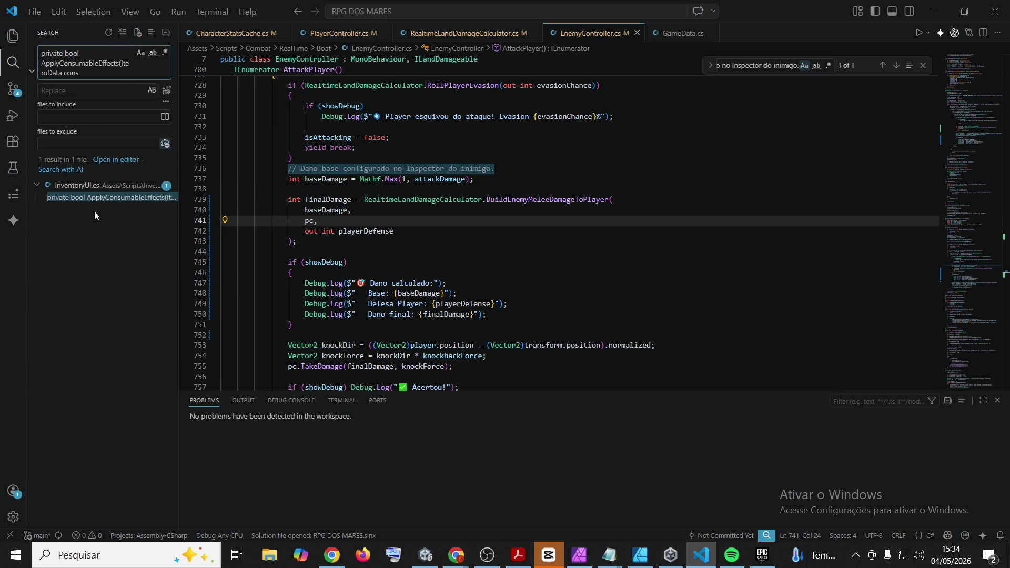
pyautogui.click(88, 202)
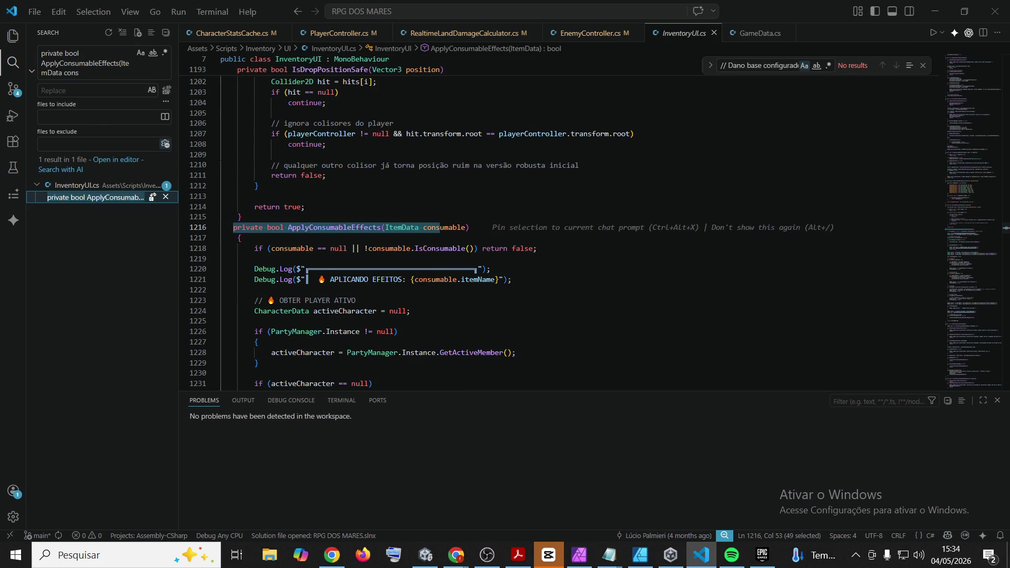
pyautogui.click(234, 228)
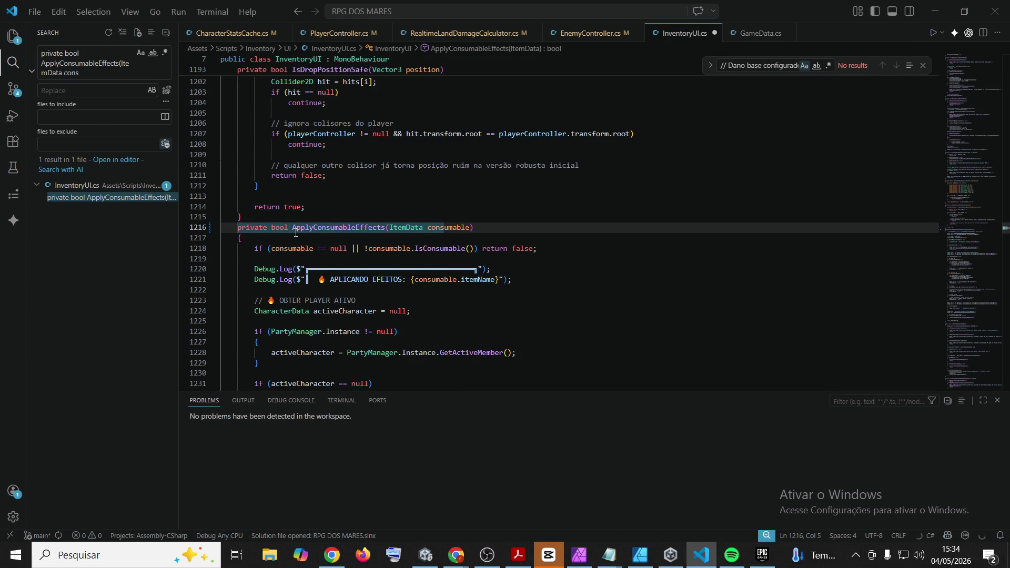
pyautogui.press('Return')
pyautogui.press('Up')
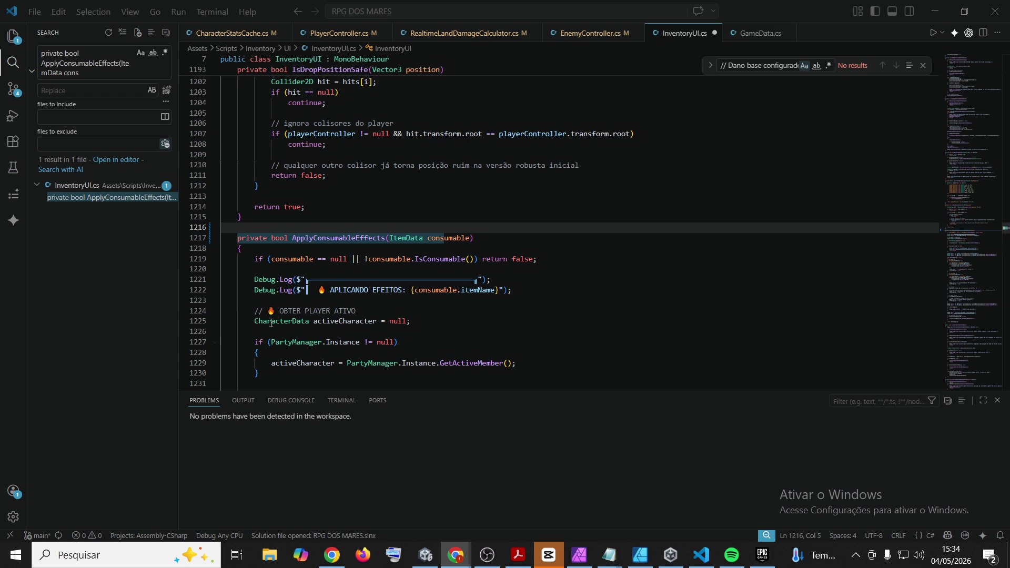
# Indent the rewritten ApplyConsumableEffects body one level and save InventoryUI.cs
pyautogui.scroll(-13, 333, 278)
pyautogui.scroll(-16, 333, 278)
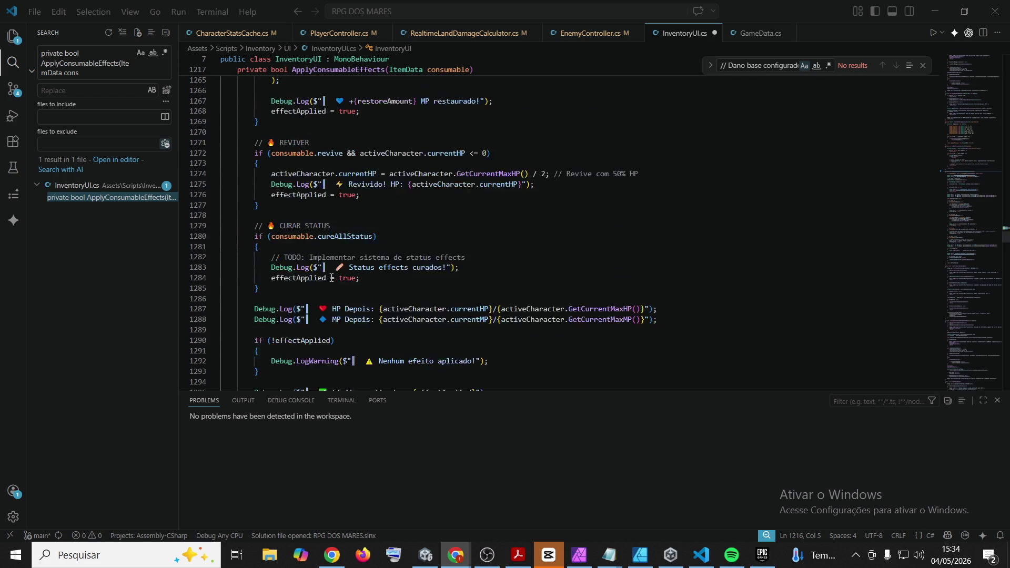
pyautogui.scroll(18, 263, 200)
pyautogui.moveTo(275, 204)
pyautogui.mouseDown()
pyautogui.moveTo(238, 197)
pyautogui.moveTo(231, 211)
pyautogui.moveTo(221, 153)
pyautogui.moveTo(209, 142)
pyautogui.moveTo(230, 323)
pyautogui.mouseUp()
pyautogui.scroll(10, 237, 206)
pyautogui.scroll(-20, 217, 160)
pyautogui.moveTo(216, 283)
pyautogui.mouseDown()
pyautogui.moveTo(218, 189)
pyautogui.moveTo(225, 333)
pyautogui.moveTo(214, 197)
pyautogui.mouseUp()
pyautogui.scroll(8, 219, 173)
pyautogui.scroll(8, 219, 158)
pyautogui.press('Tab')
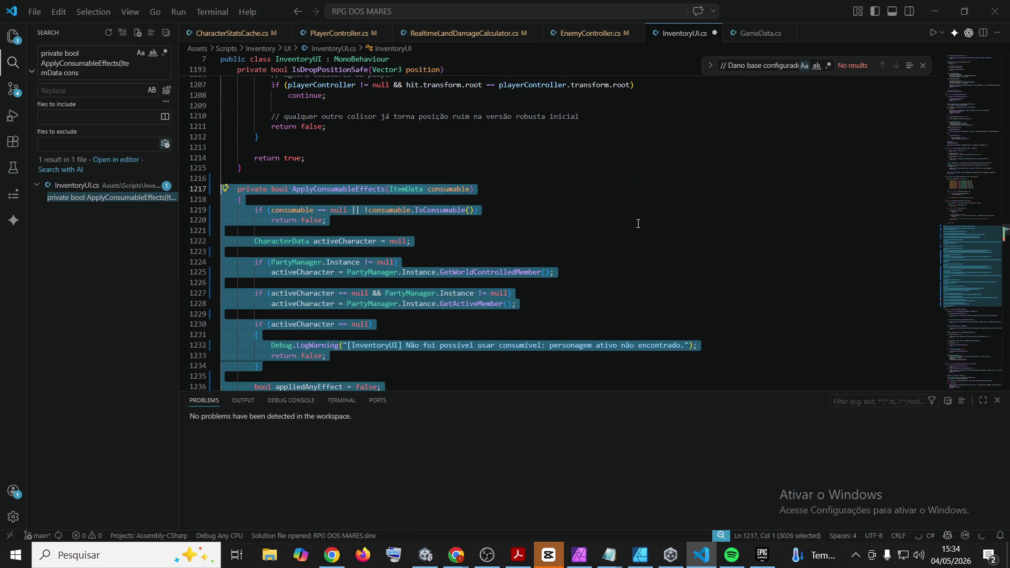
pyautogui.click(638, 224)
pyautogui.hotkey('ctrl', 's')
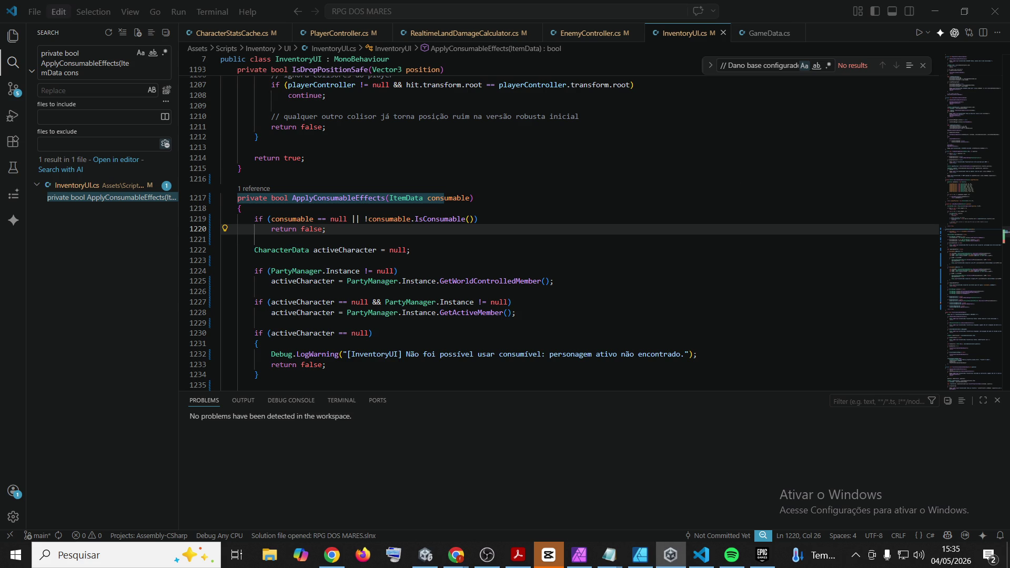
# Leave Visual Studio Code and bring up the Unity 6 editor with GameScene
pyautogui.moveTo(668, 551)
pyautogui.mouseDown()
pyautogui.moveTo(430, 566)
pyautogui.moveTo(676, 558)
pyautogui.mouseUp()
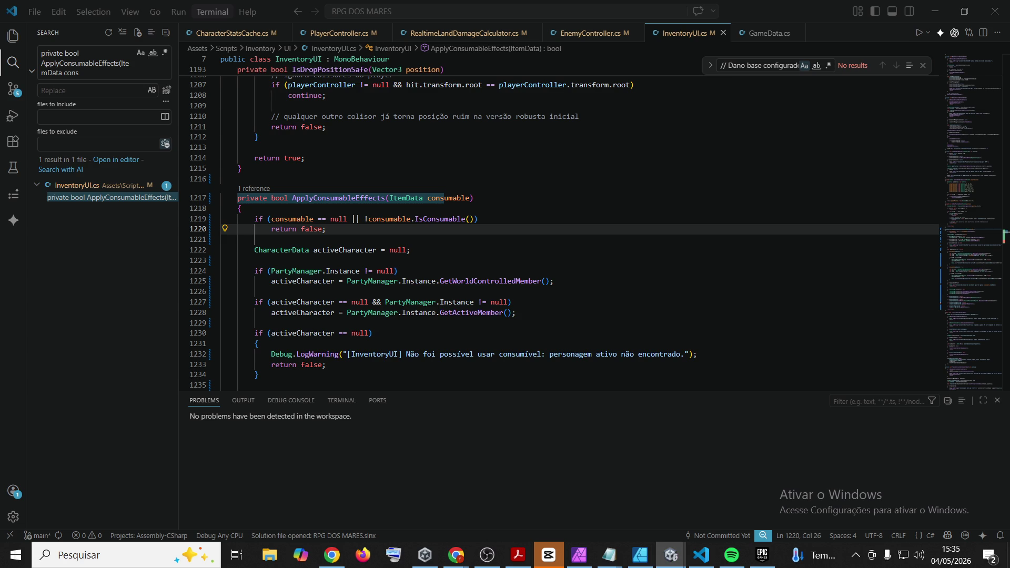
pyautogui.hotkey('alt', 'Tab')
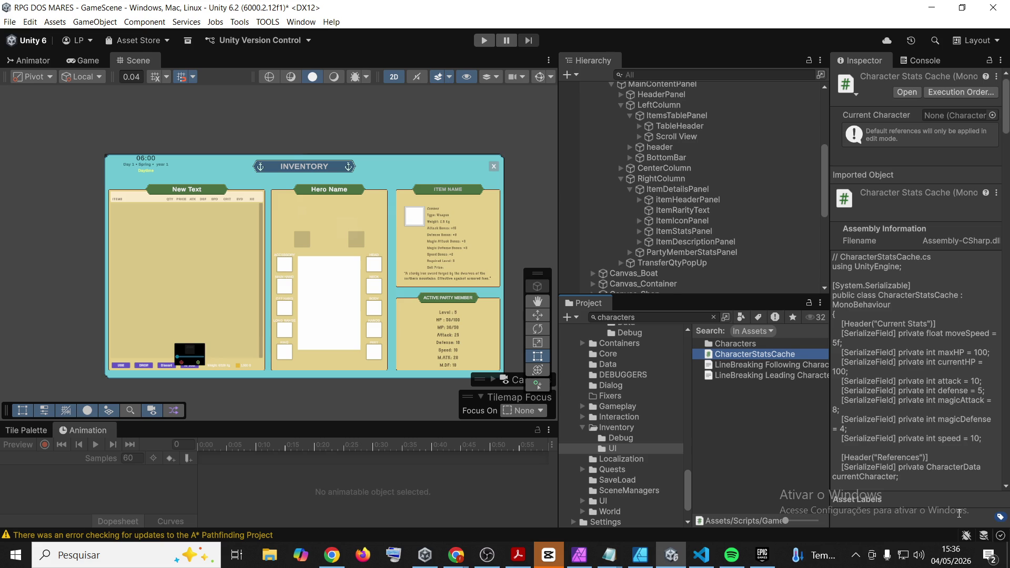
# Browse Inventory/Debug and Combat/RealTime/Land folders, then select the RealtimeLandDamageCalculator script
pyautogui.click(758, 433)
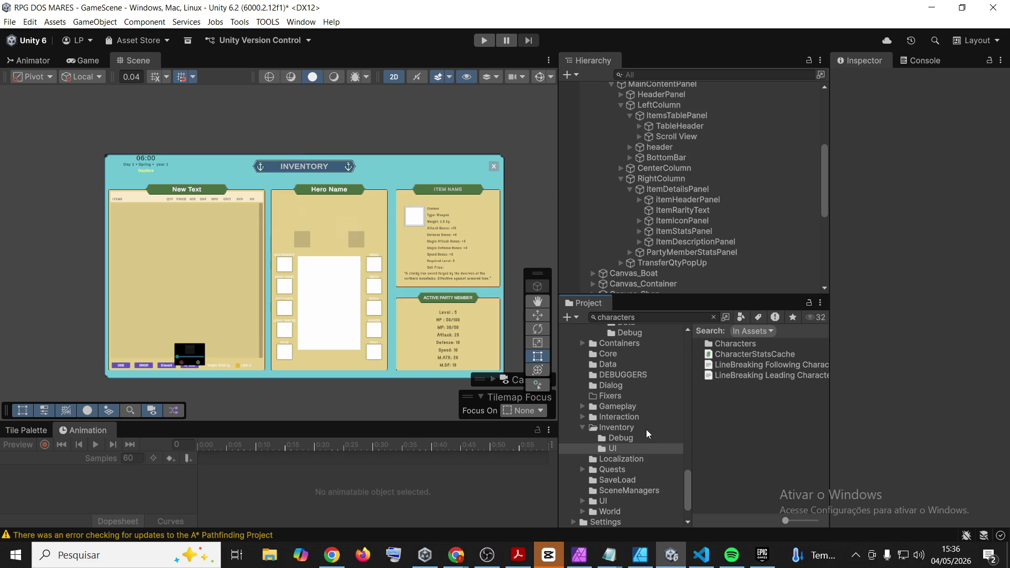
pyautogui.click(620, 438)
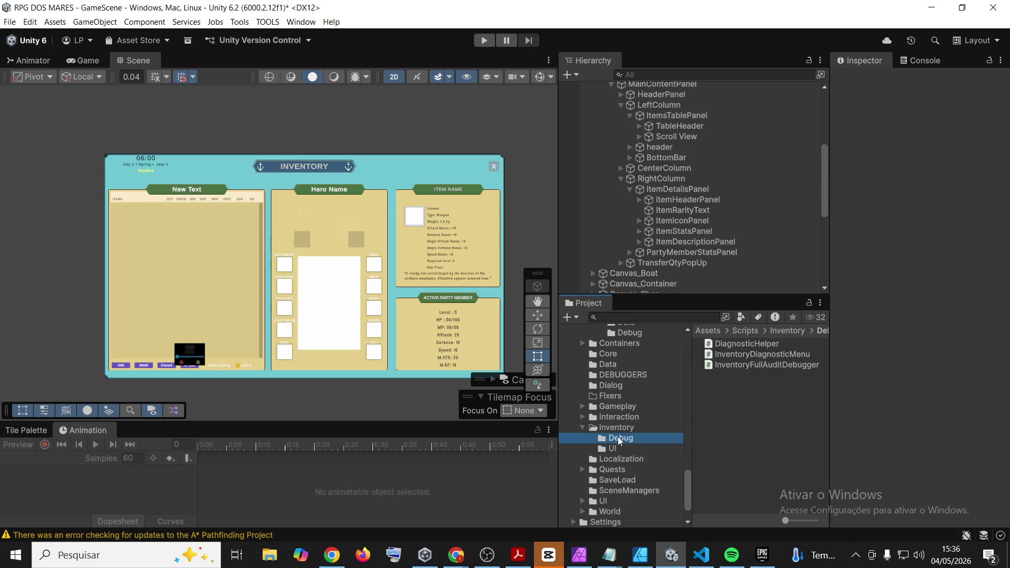
pyautogui.scroll(3, 627, 409)
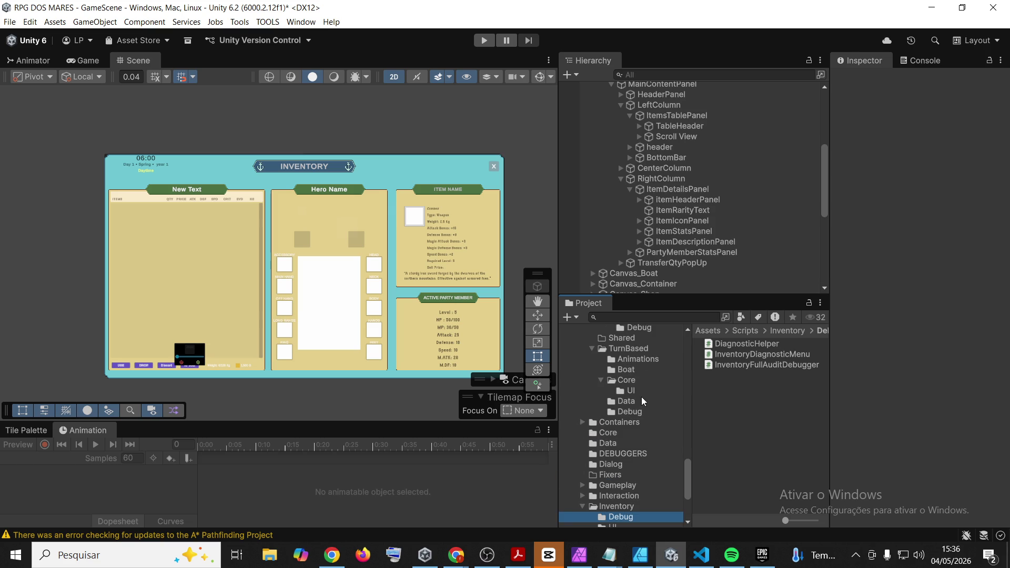
pyautogui.scroll(3, 637, 421)
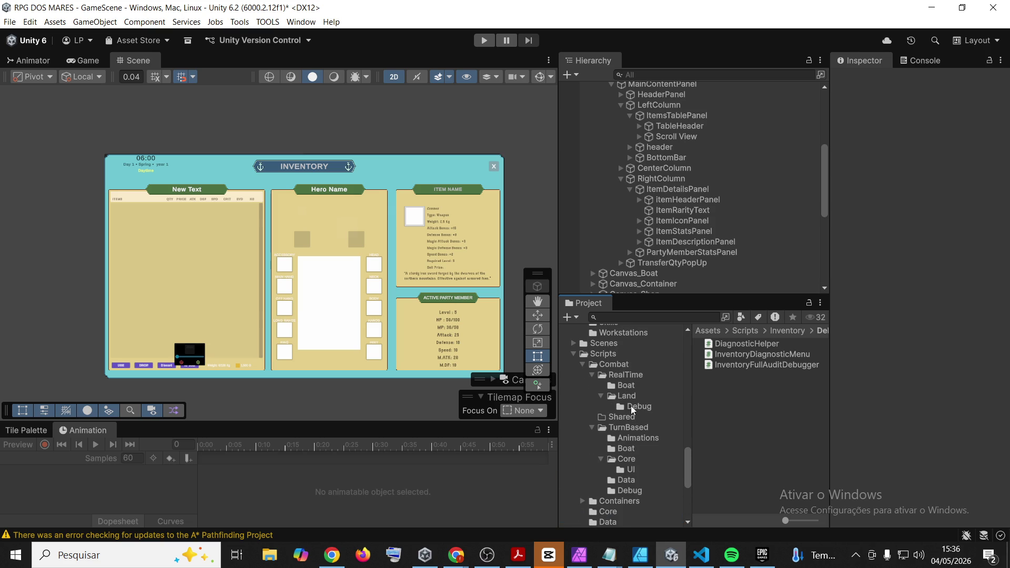
pyautogui.click(631, 406)
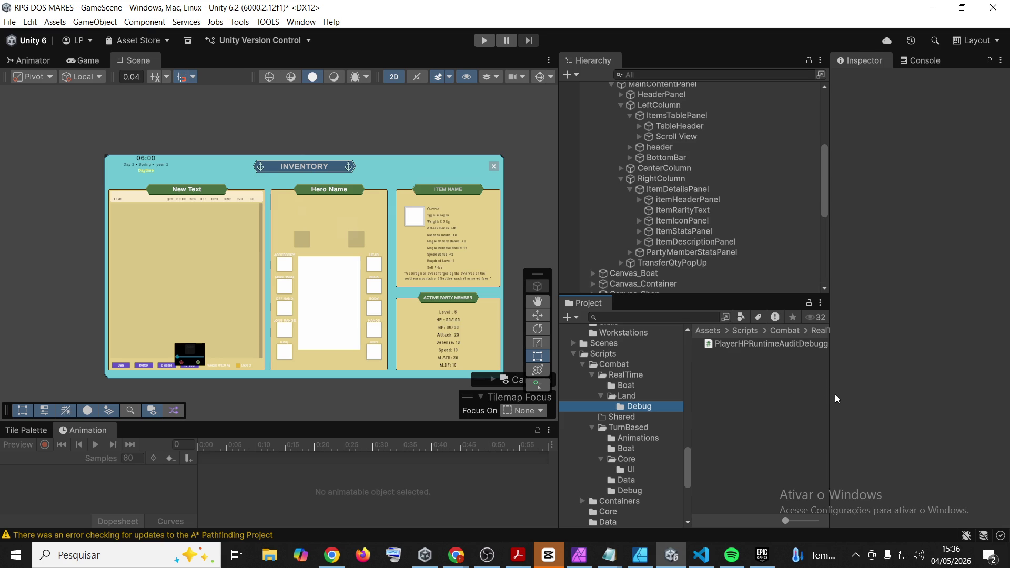
pyautogui.moveTo(833, 395); pyautogui.dragTo(876, 407)
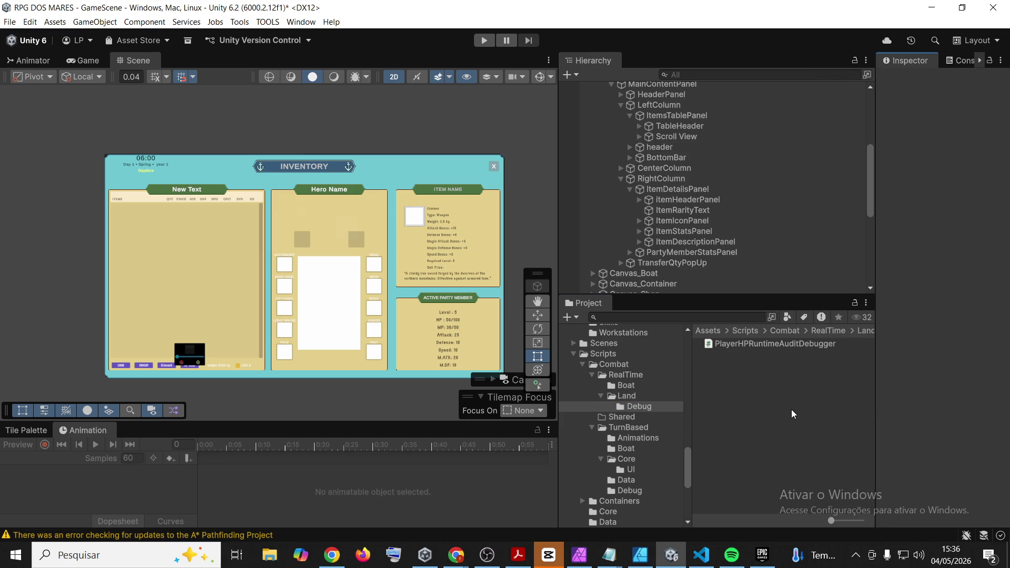
pyautogui.click(624, 399)
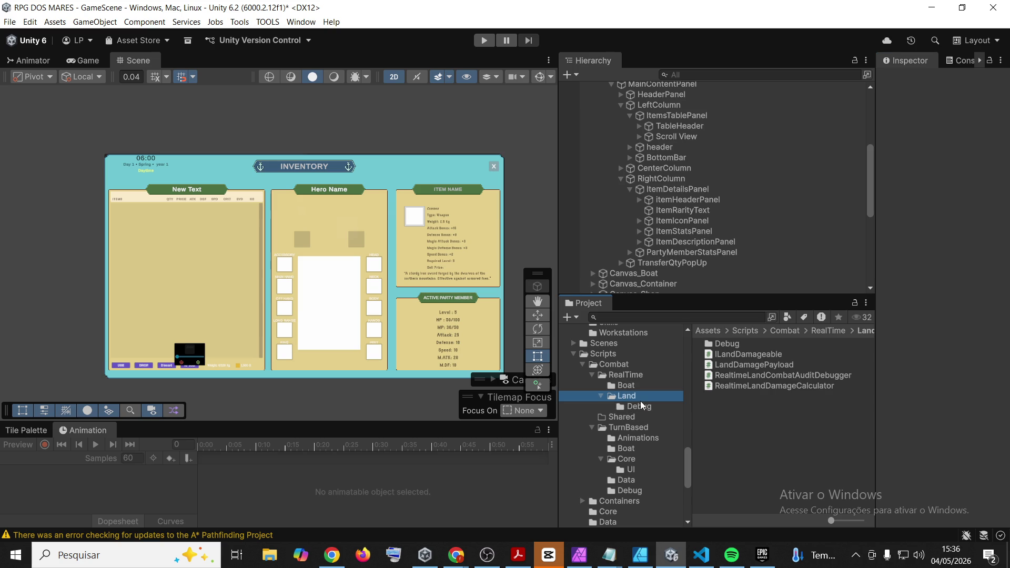
pyautogui.click(647, 405)
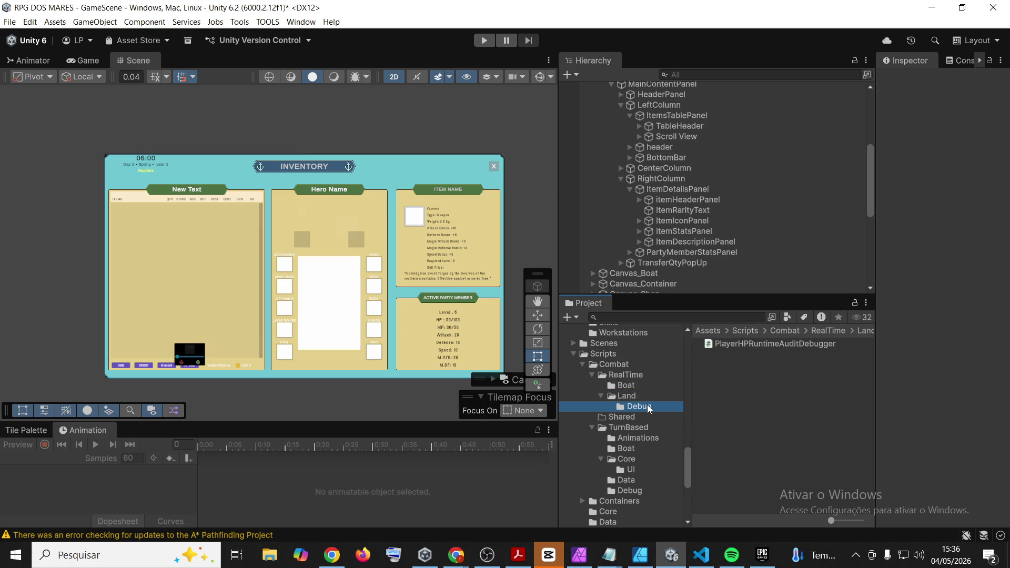
pyautogui.click(645, 395)
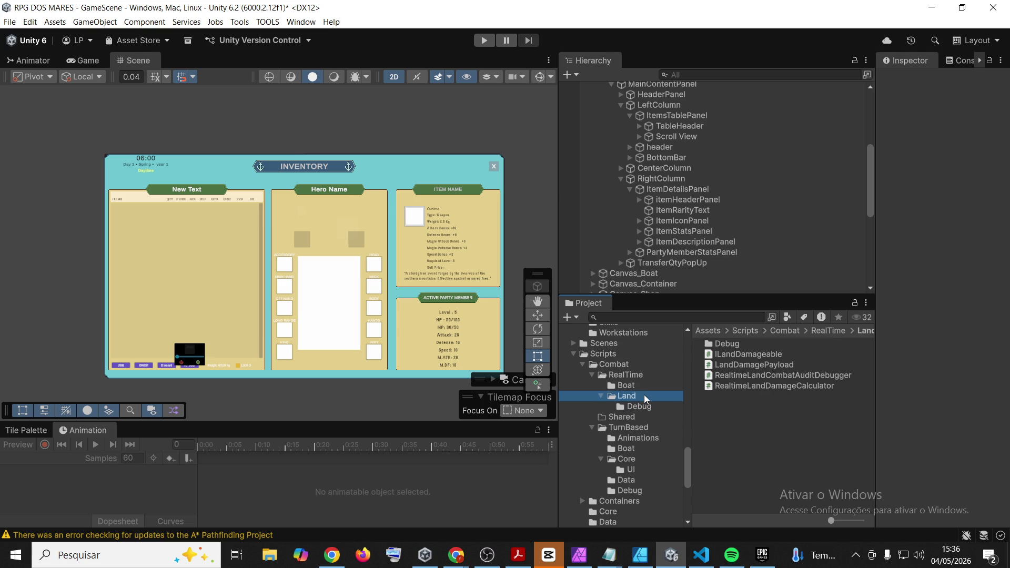
pyautogui.click(746, 375)
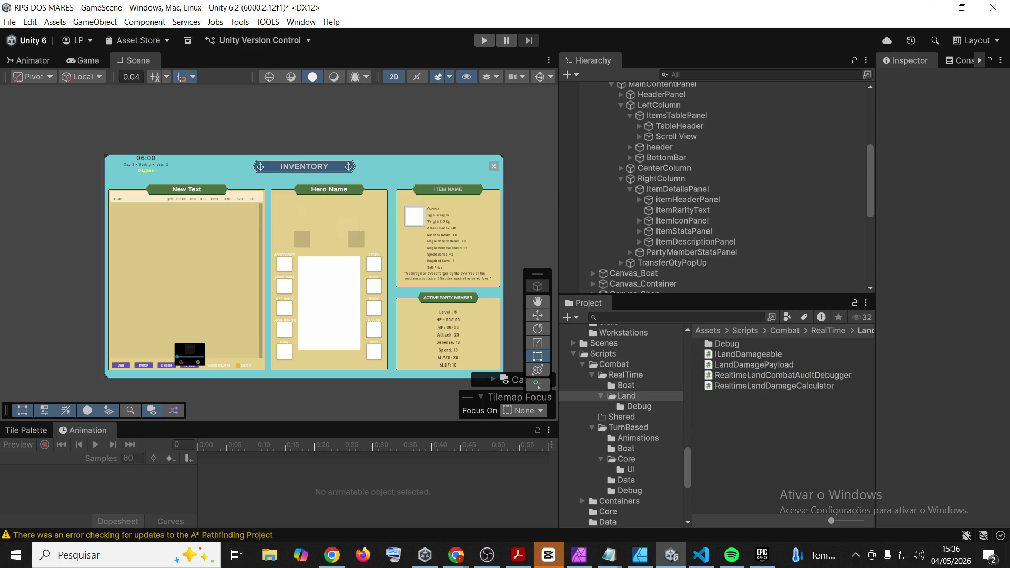
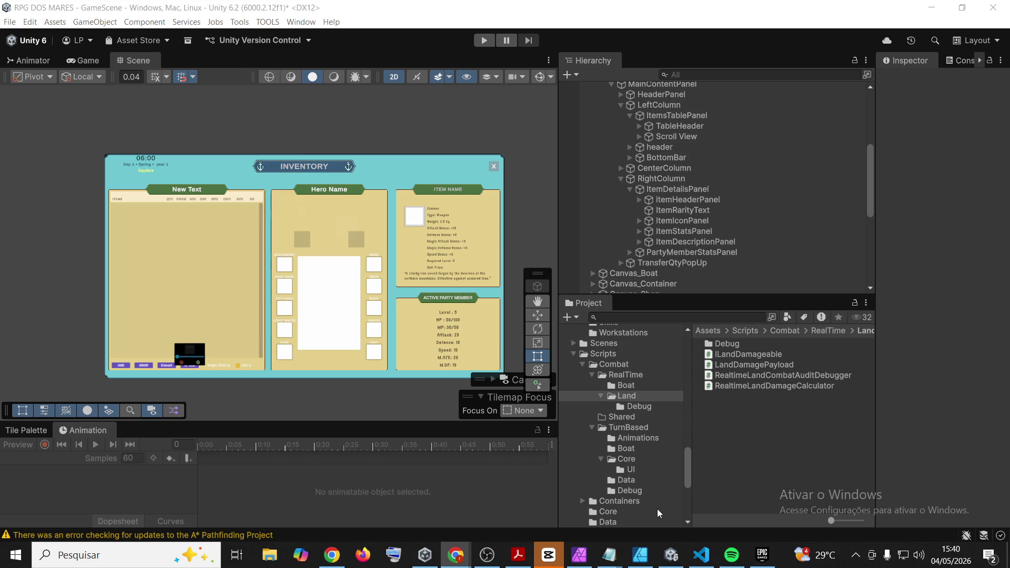
# Open the RealtimeLandCombatAuditDebugger script in VS Code from Unity's Project panel
pyautogui.click(756, 418)
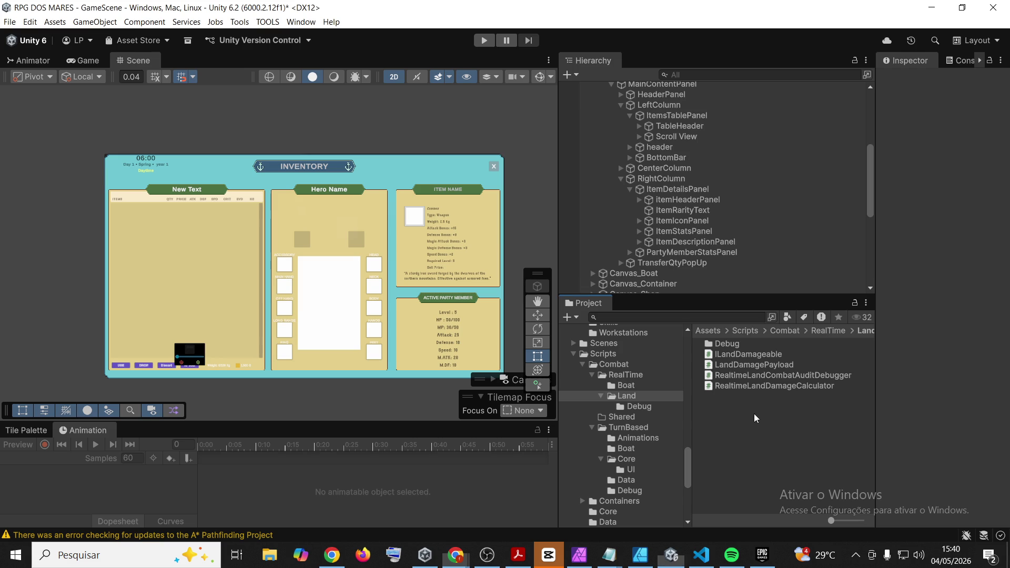
pyautogui.click(736, 377)
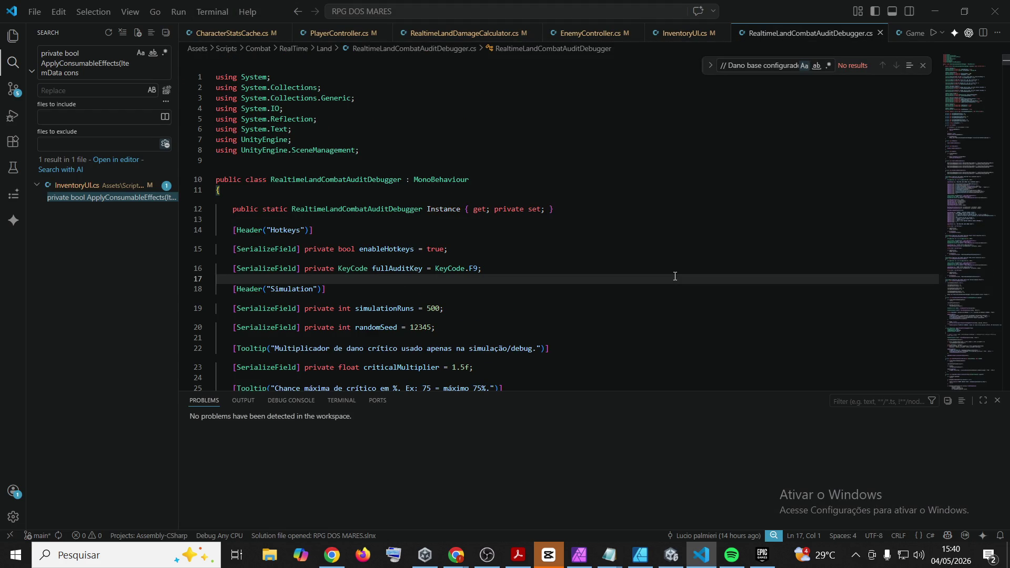
pyautogui.hotkey('ctrl', 'a')
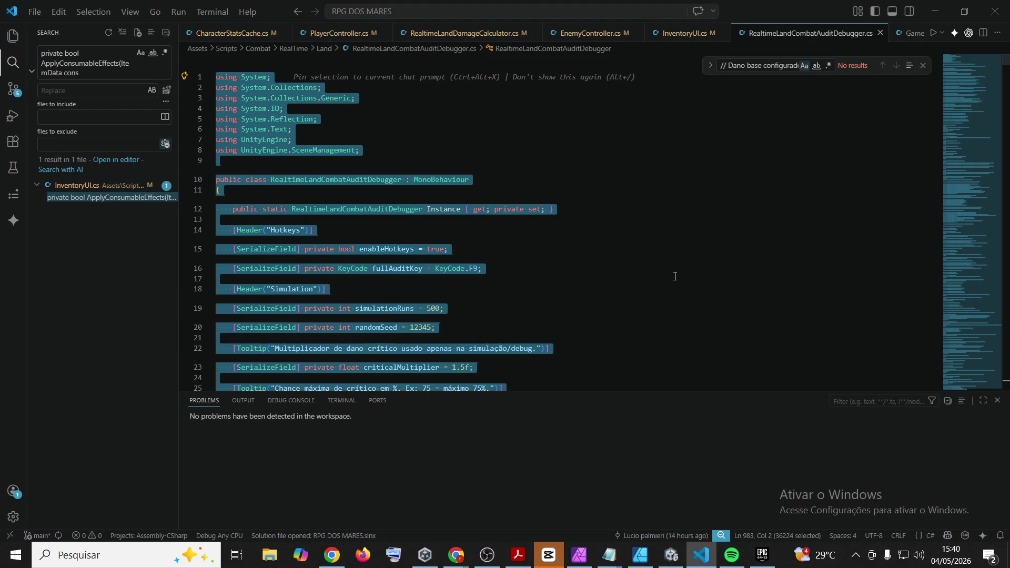
pyautogui.hotkey('alt', 'Tab')
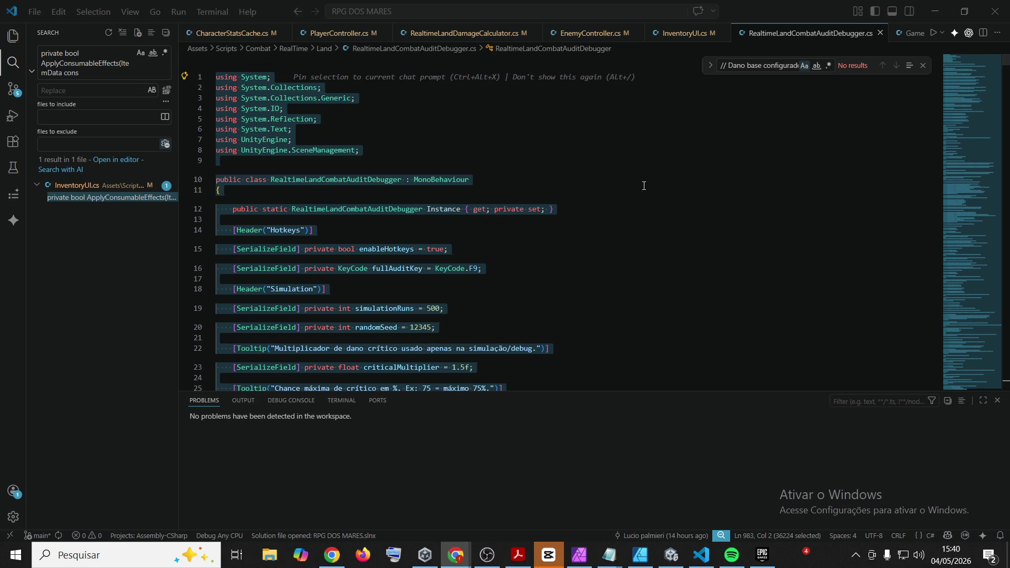
pyautogui.click(508, 265)
# Paste the new 1342-line code over the whole script, then return to Unity
pyautogui.hotkey('ctrl', 'a')
pyautogui.hotkey('ctrl', 'v')
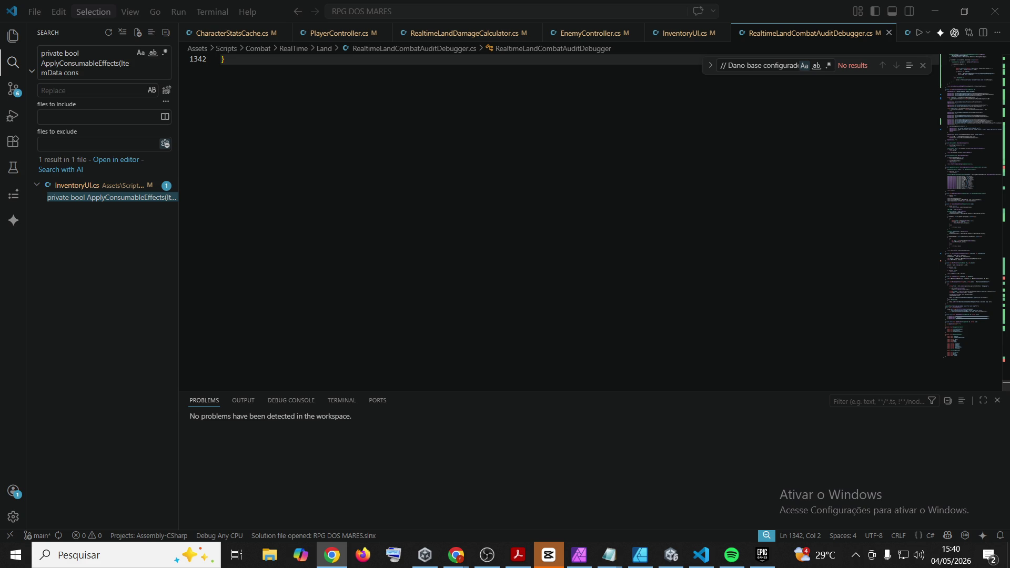
pyautogui.click(682, 130)
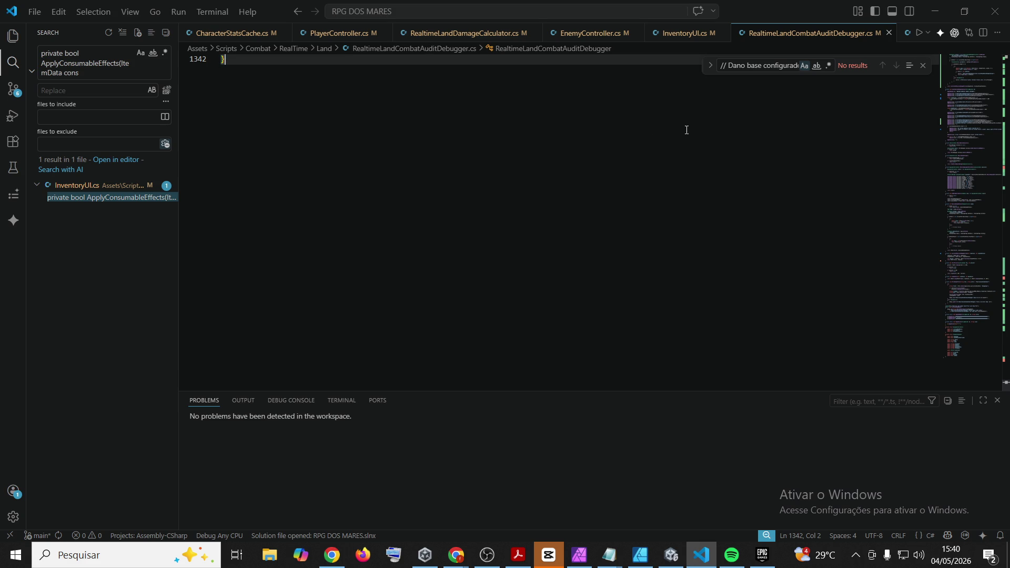
pyautogui.scroll(12, 687, 127)
pyautogui.scroll(2, 689, 120)
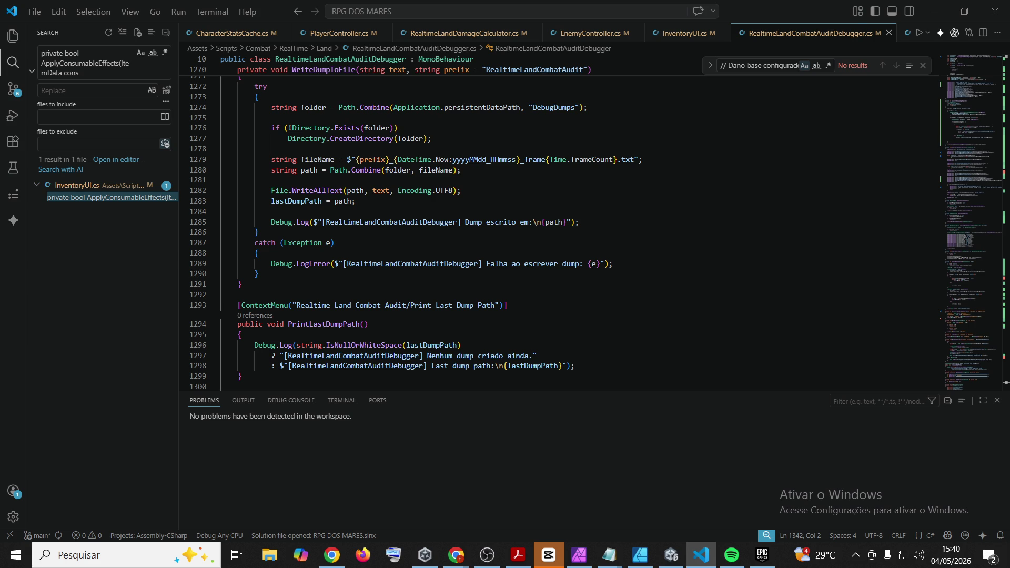
pyautogui.click(455, 555)
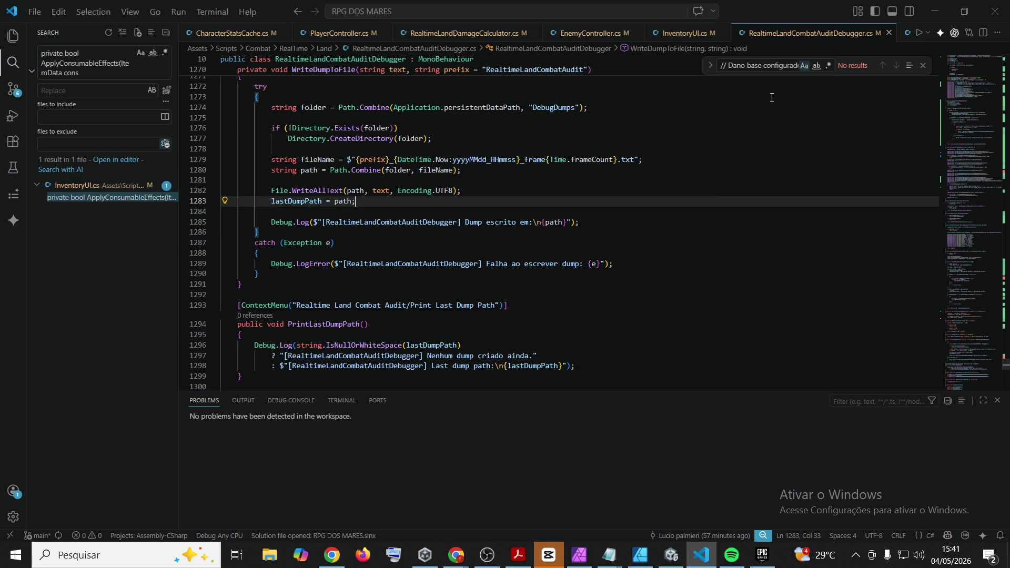
pyautogui.click(935, 10)
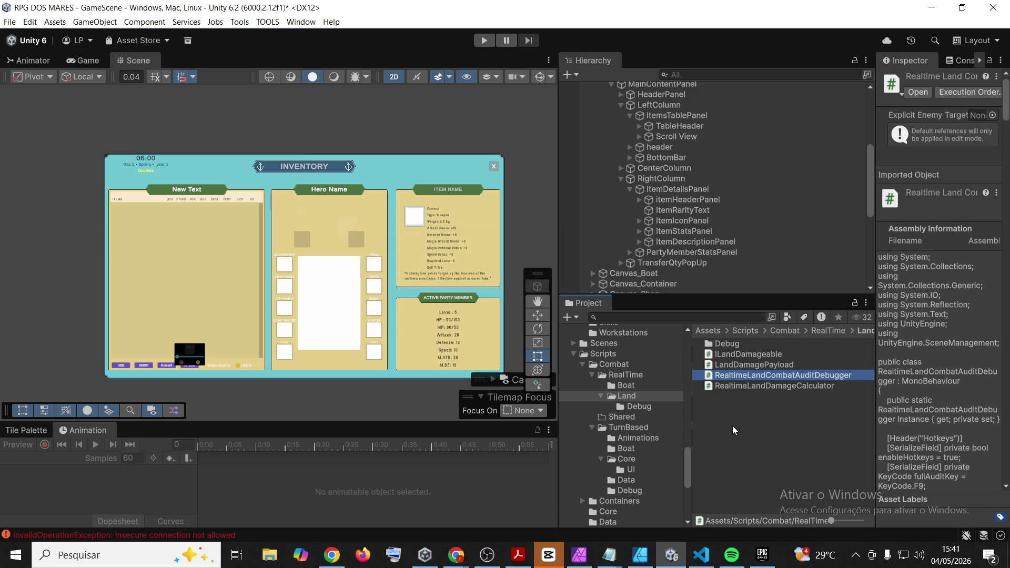
# Clear the Project selection and pan the Scene view so the inventory canvas shifts left
pyautogui.press('Down')
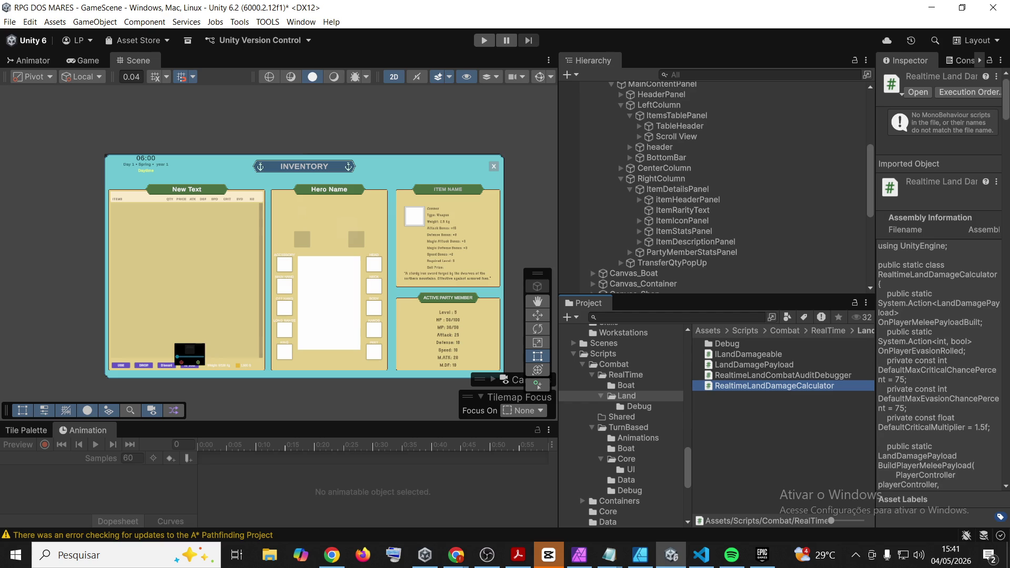
pyautogui.hotkey('alt', 'Tab')
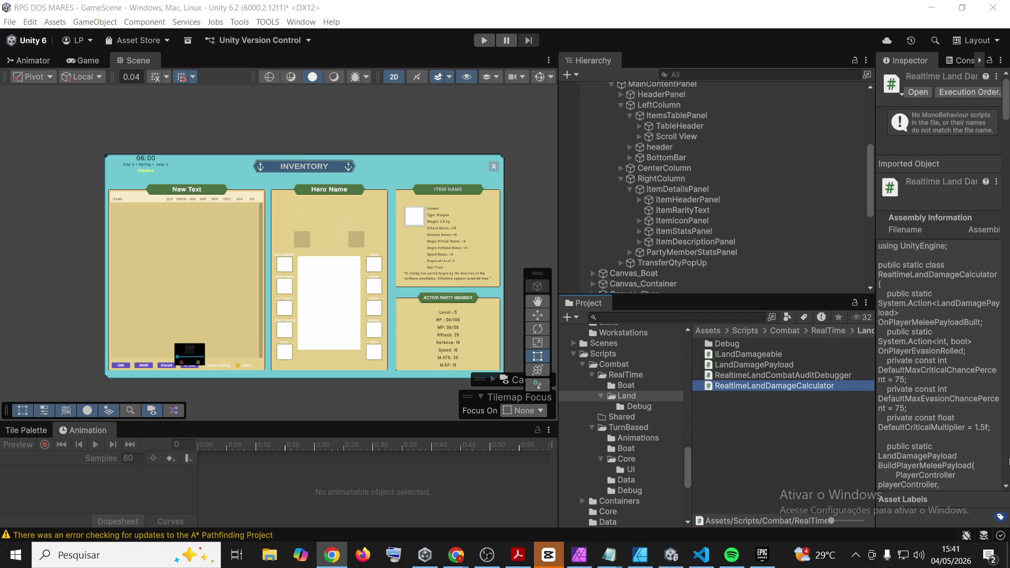
pyautogui.click(225, 126)
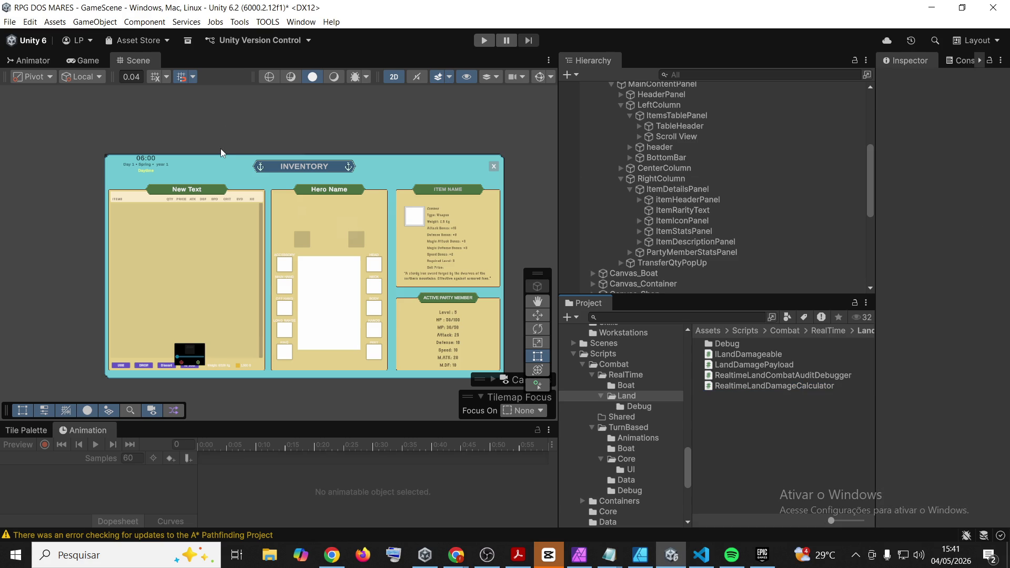
pyautogui.moveTo(364, 120)
pyautogui.mouseDown()
pyautogui.moveTo(321, 122)
pyautogui.moveTo(296, 144)
pyautogui.moveTo(327, 121)
pyautogui.mouseUp()
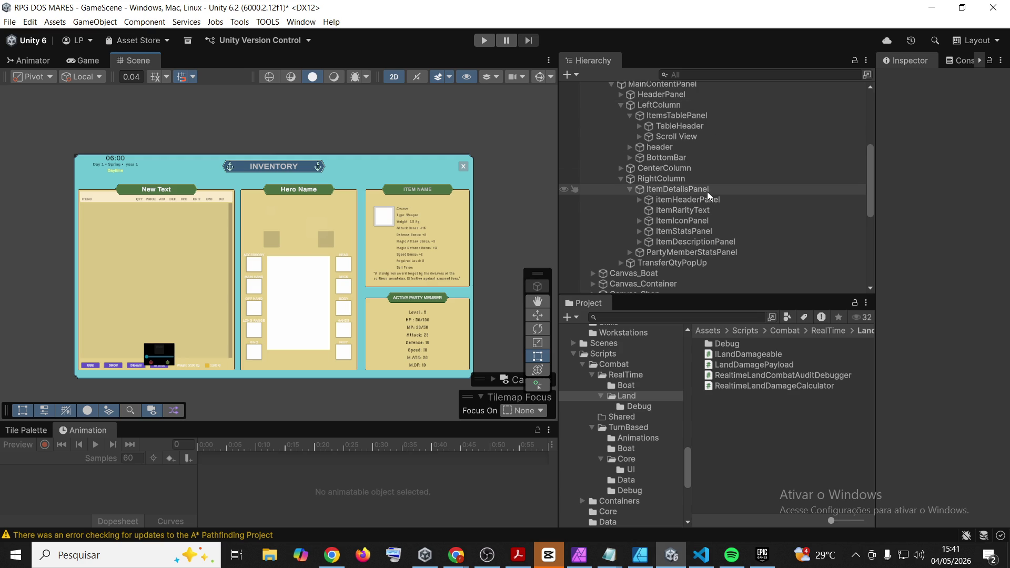
# Search the project for 'managers' and open the Managers scene, dismissing the unsaved-scene prompt
pyautogui.click(671, 317)
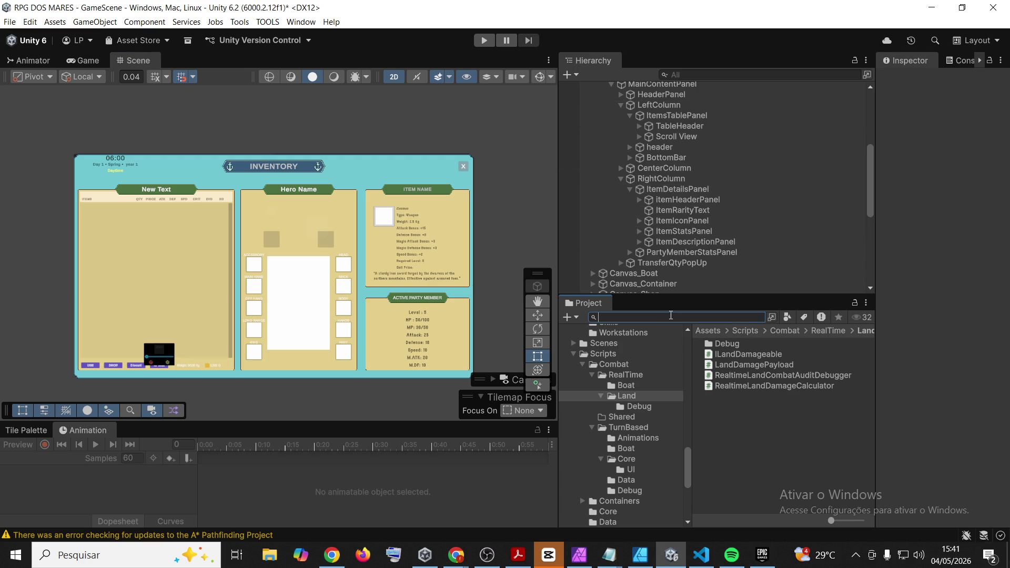
pyautogui.write('managers')
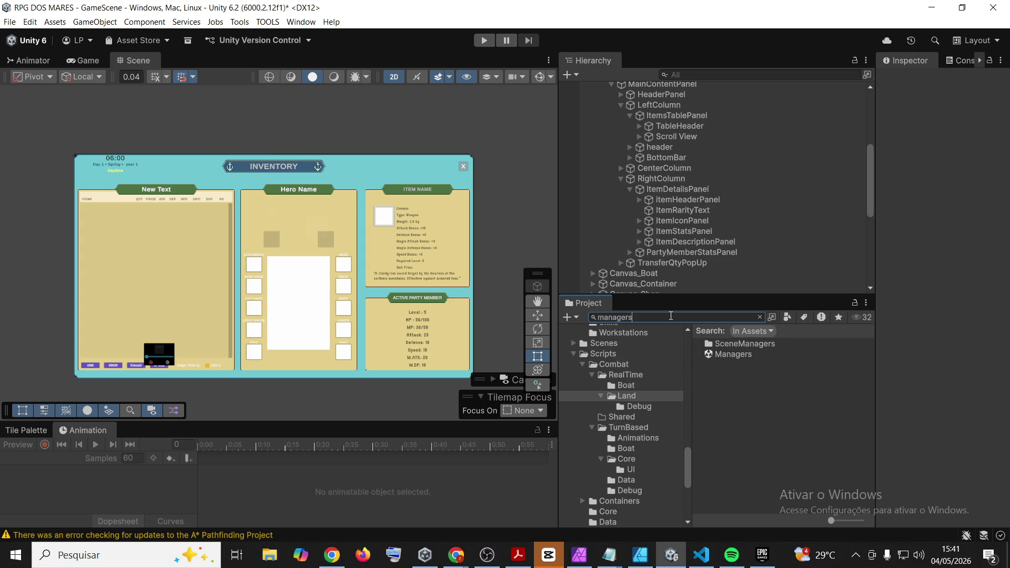
pyautogui.doubleClick(734, 356)
pyautogui.click(499, 305)
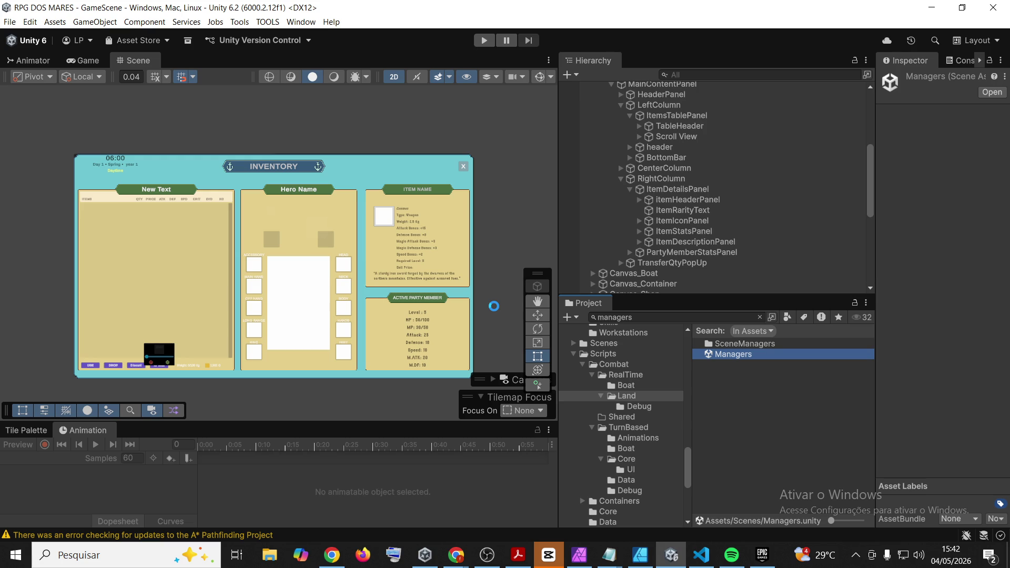
# On DEBUGGER, disable Player HP Runtime Audit Debugger, then enable and expand Realtime Land Combat Audit Debugger
pyautogui.click(765, 377)
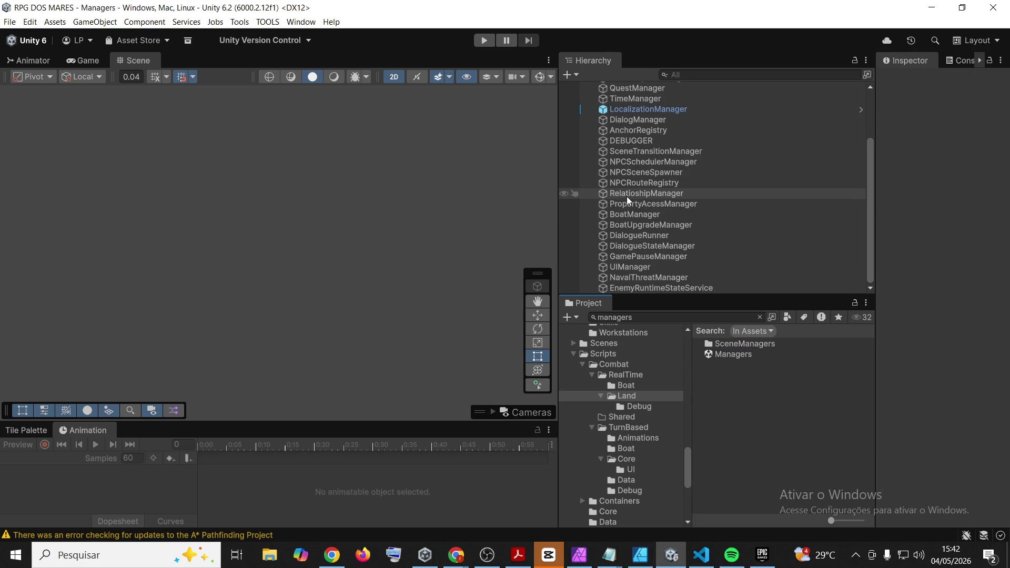
pyautogui.click(651, 140)
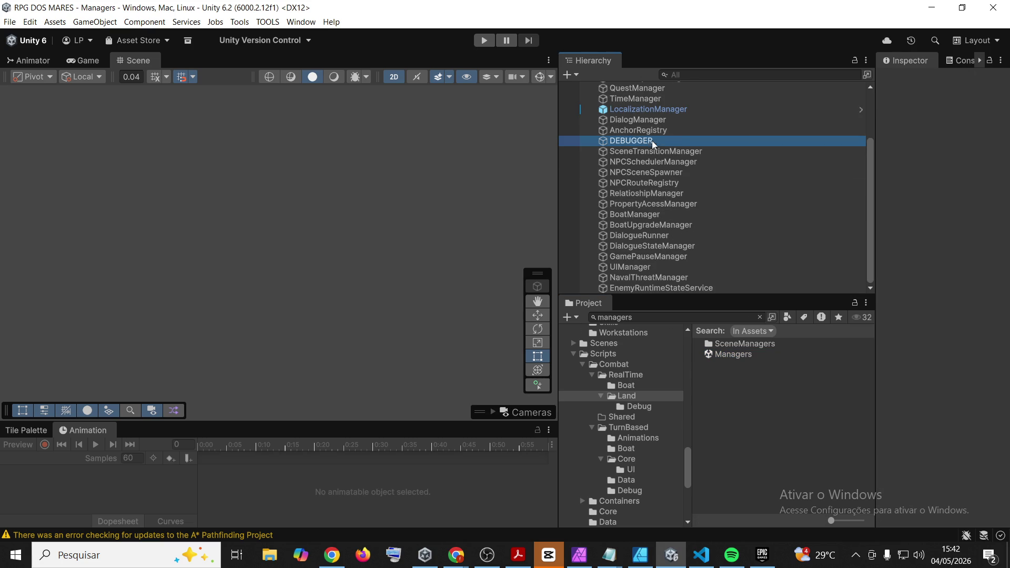
pyautogui.moveTo(875, 174); pyautogui.dragTo(770, 205)
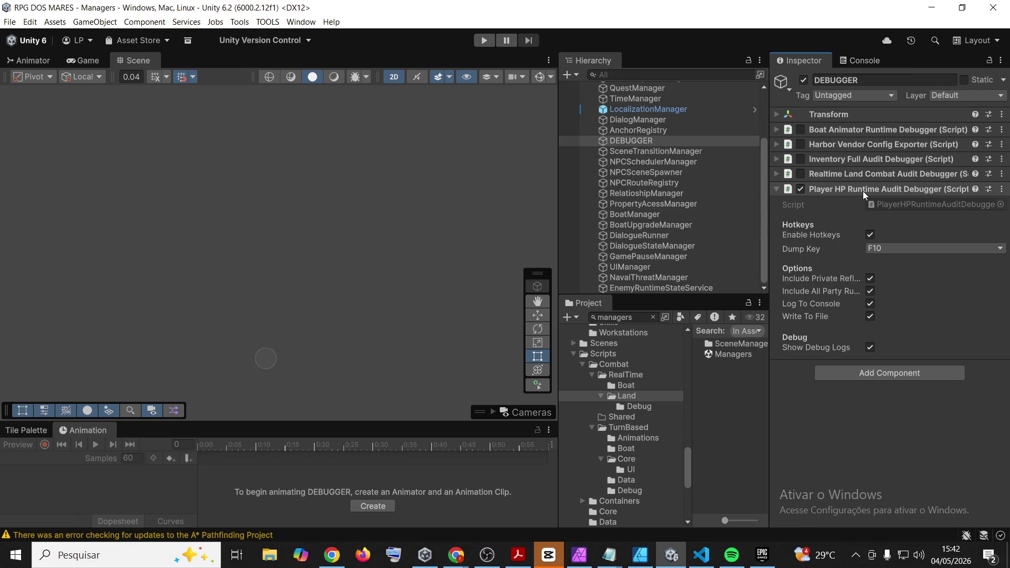
pyautogui.click(800, 189)
pyautogui.click(801, 174)
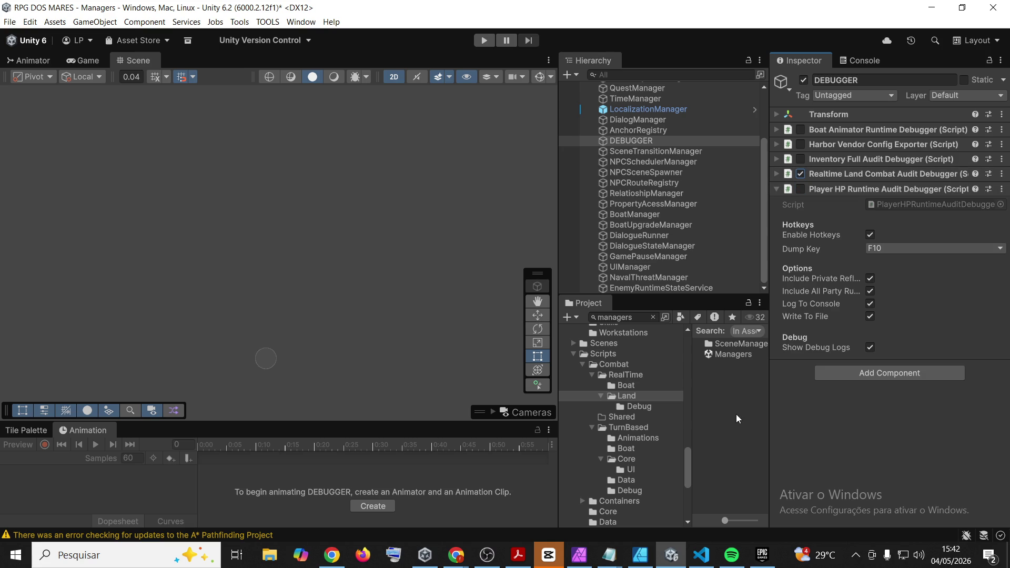
pyautogui.click(863, 174)
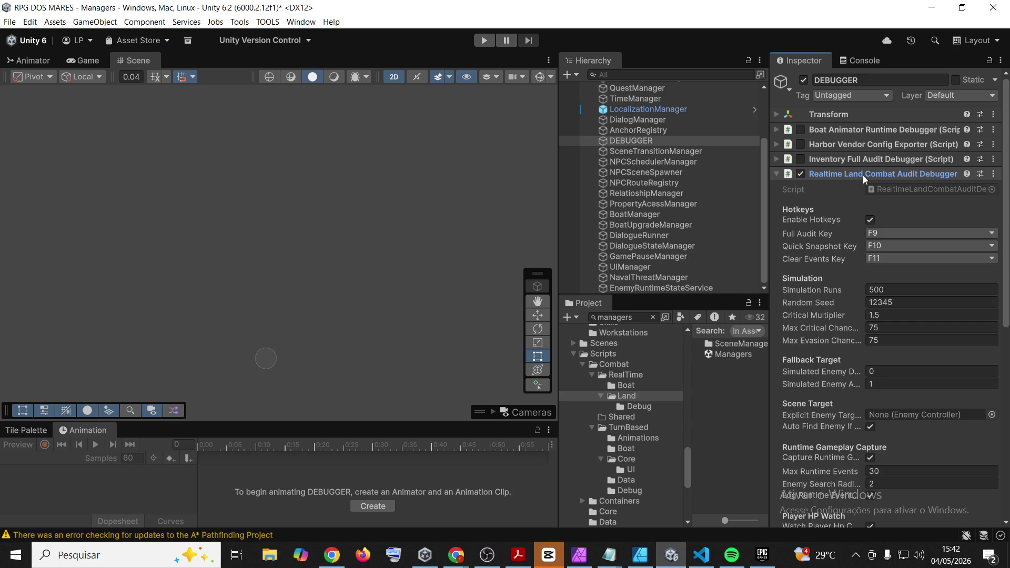
pyautogui.click(741, 412)
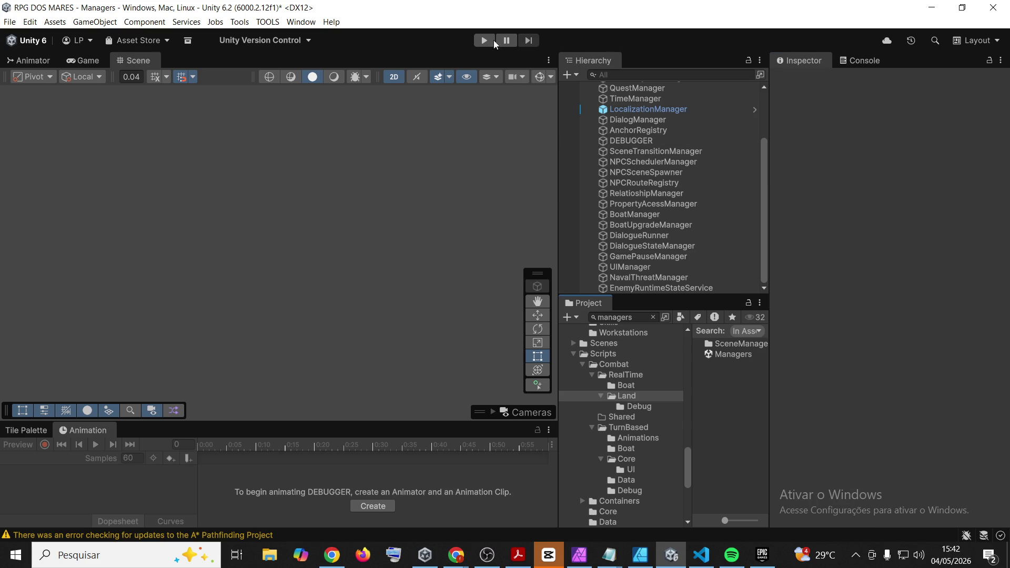
# Enter Play mode, choose NEW GAME, name the player '555' and start the game
pyautogui.click(485, 40)
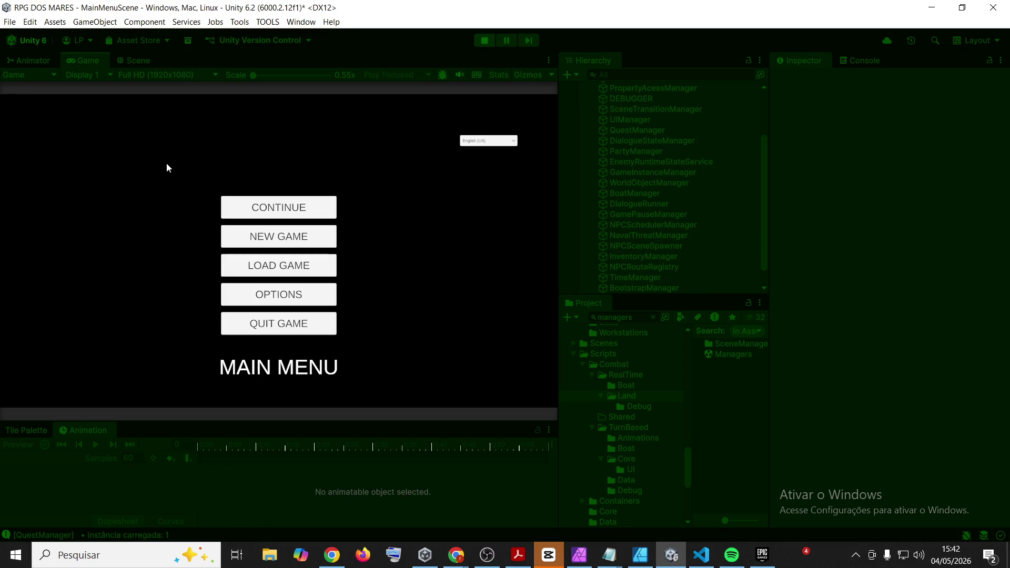
pyautogui.click(279, 239)
pyautogui.click(275, 239)
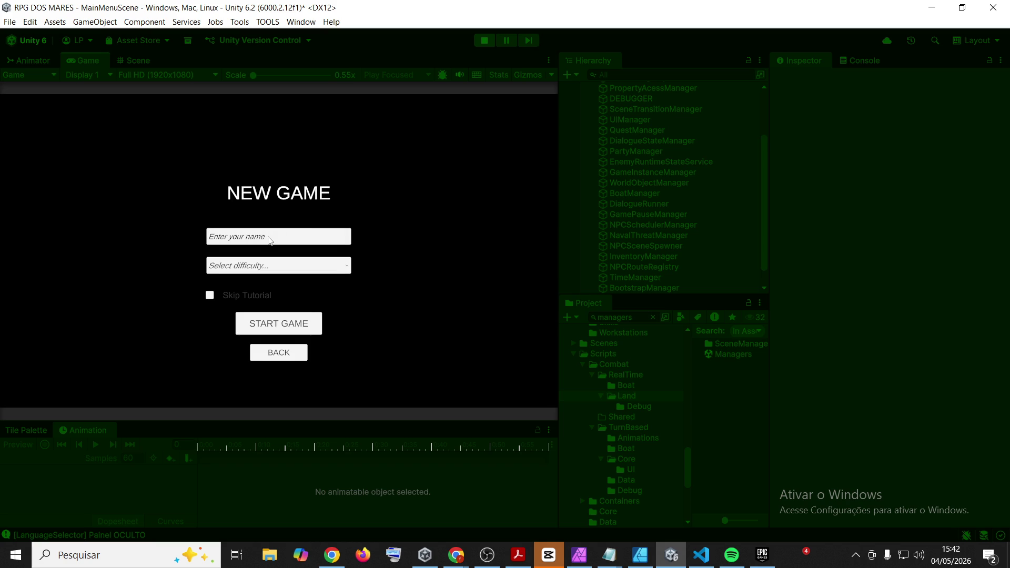
pyautogui.write('555')
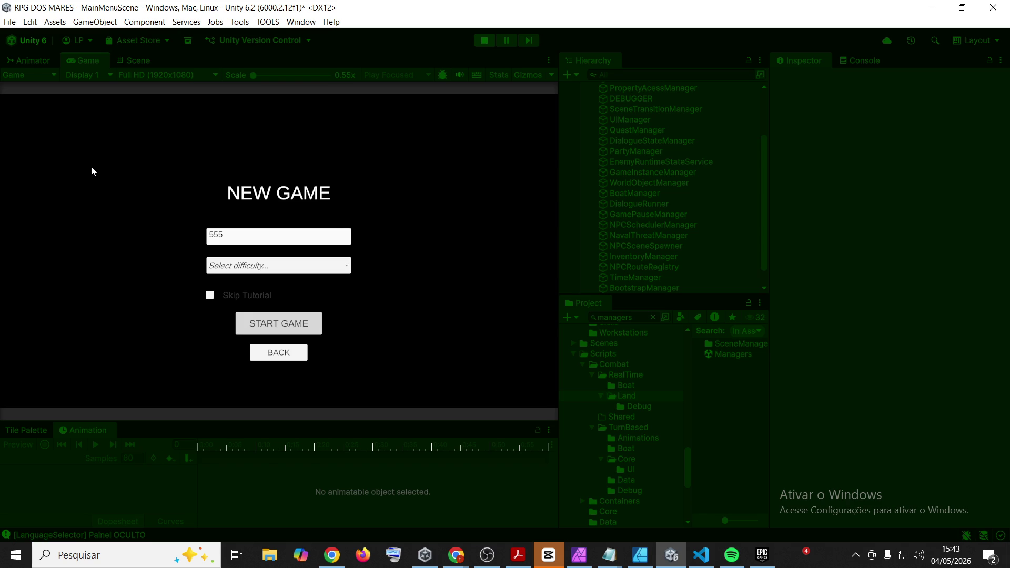
pyautogui.click(255, 330)
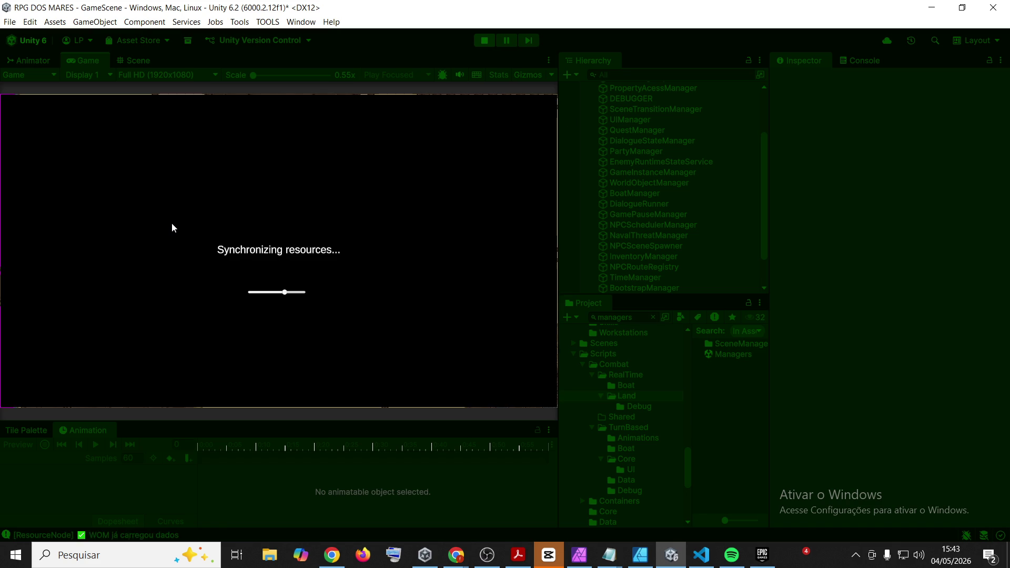
# Walk the player right along the road toward the dock, briefly toggling the inventory
pyautogui.press('d')
pyautogui.press('s')
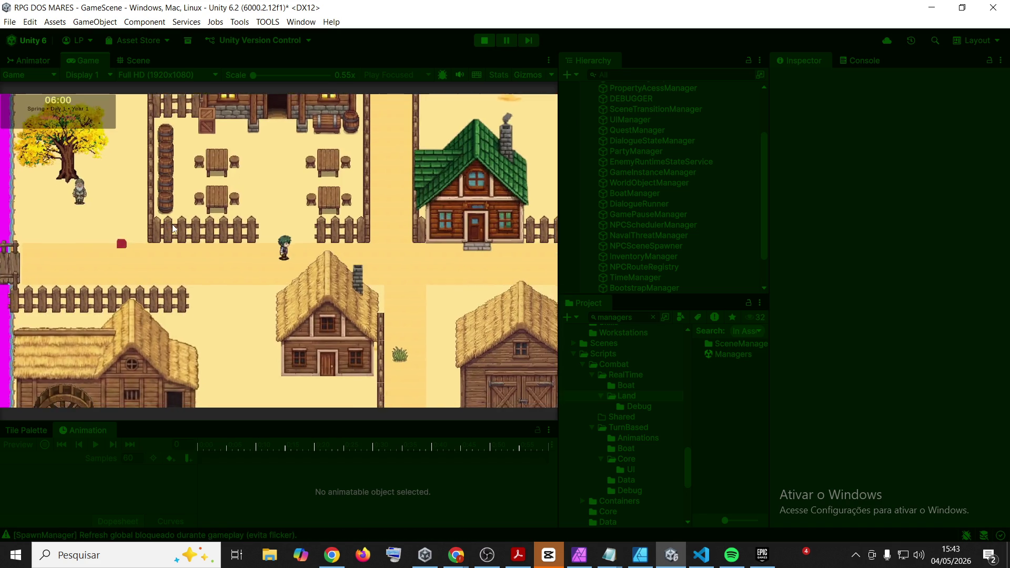
pyautogui.press('d')
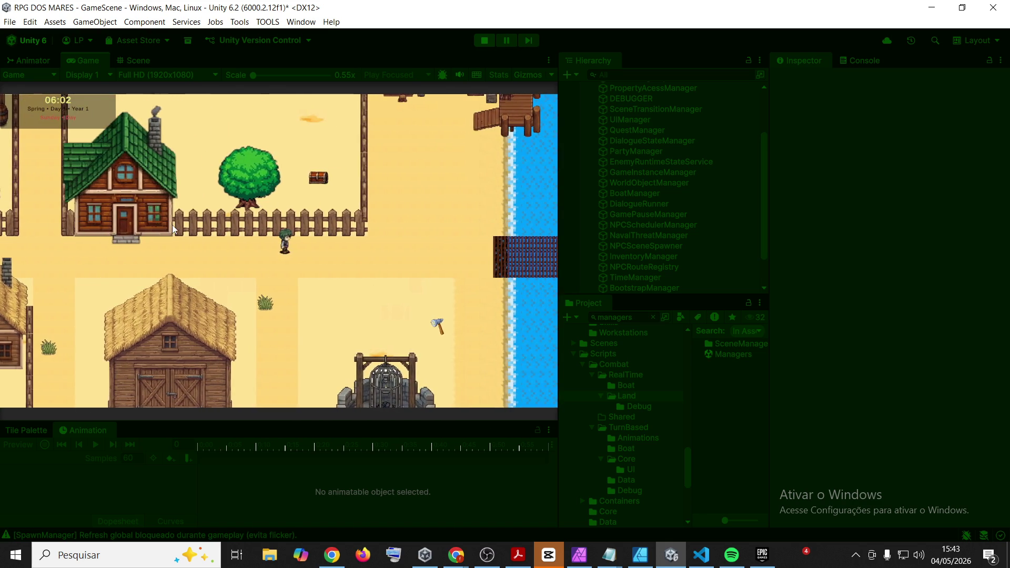
pyautogui.press('i')
pyautogui.press('i')
pyautogui.press('d')
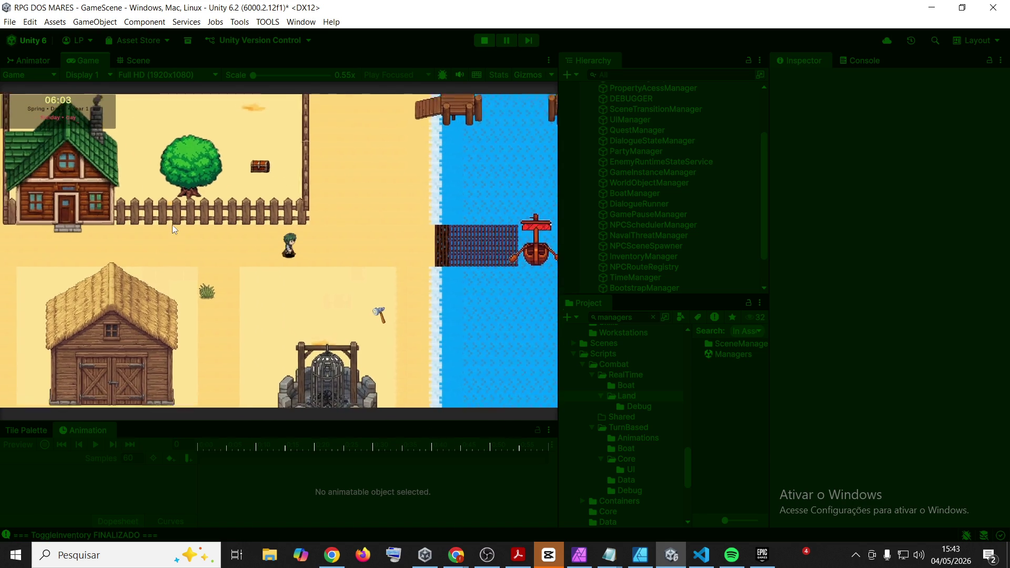
pyautogui.press('d')
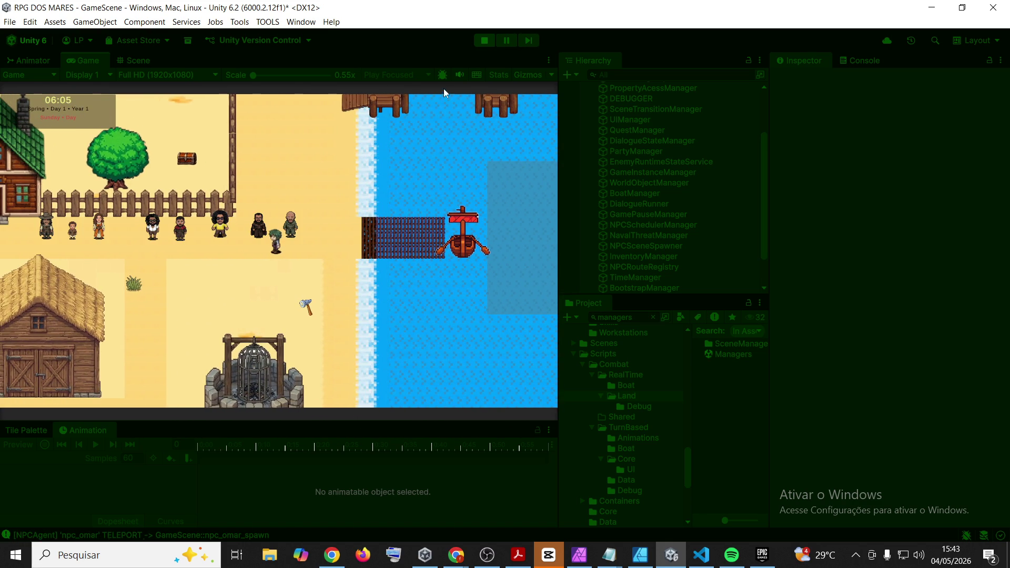
# Review the combat quick snapshot entry in the Console, then clear all messages
pyautogui.hotkey('ctrl', '1')
pyautogui.click(875, 60)
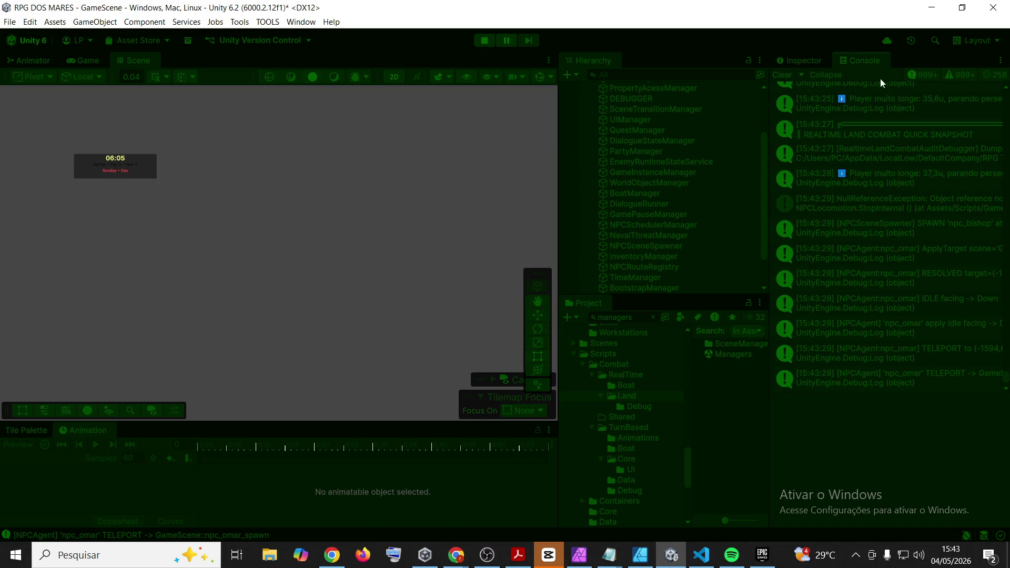
pyautogui.click(888, 131)
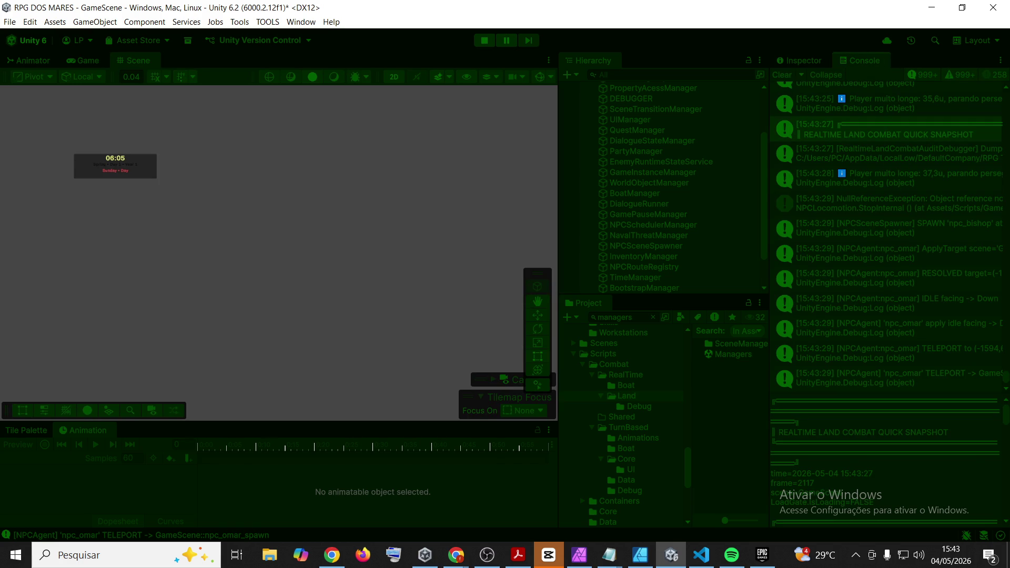
pyautogui.scroll(-6, 886, 442)
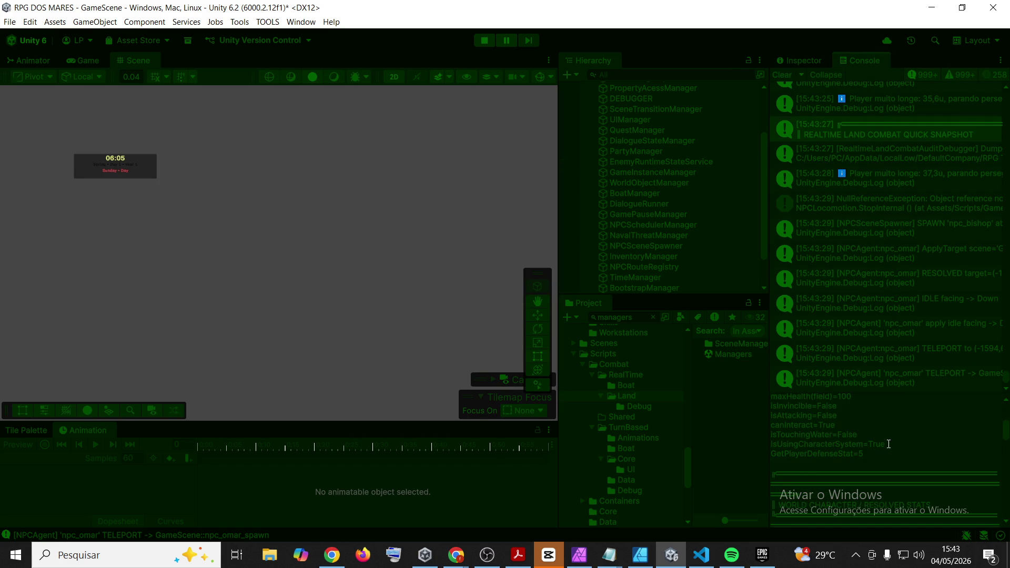
pyautogui.scroll(-2, 888, 444)
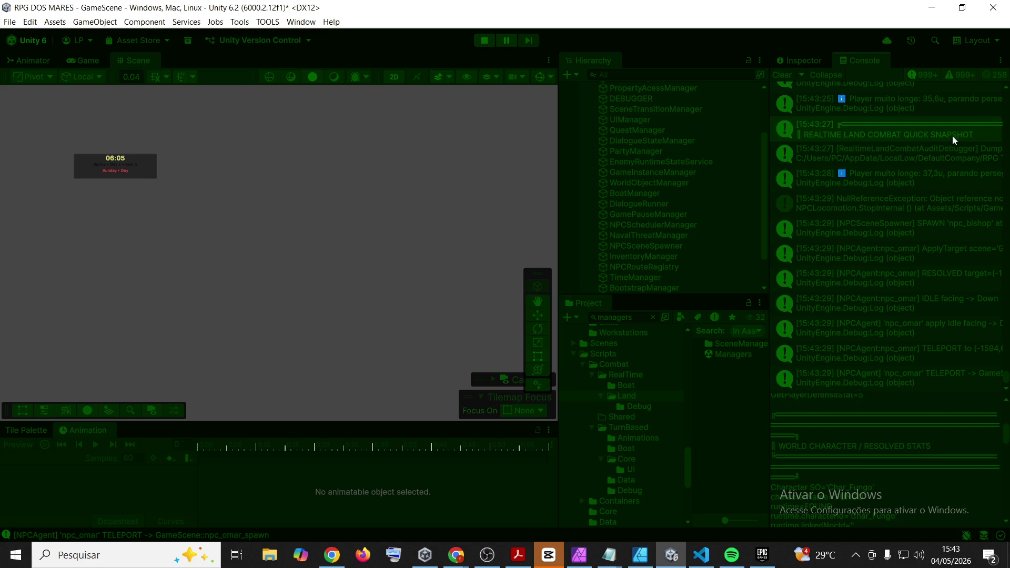
pyautogui.hotkey('alt', 'Tab')
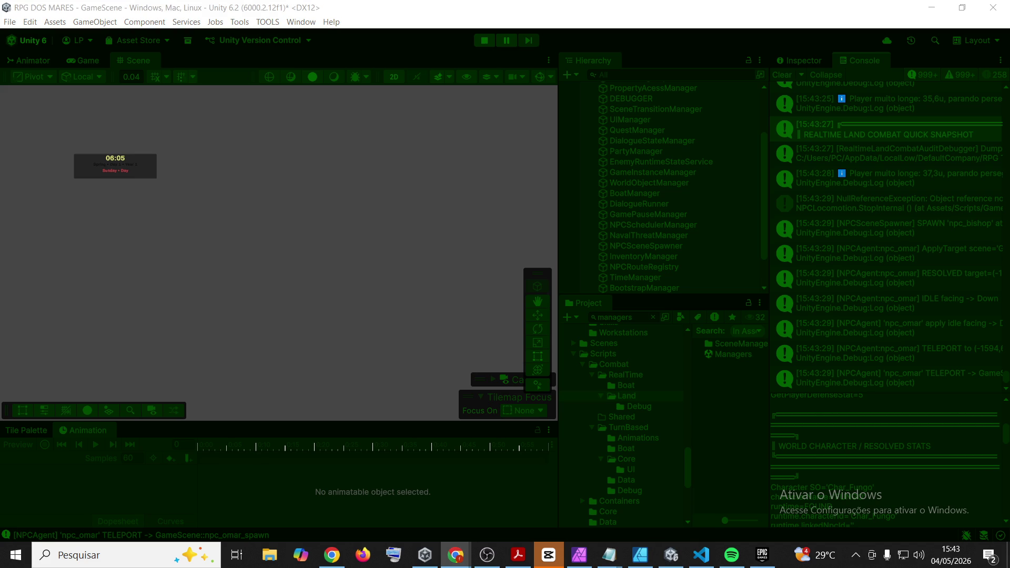
pyautogui.hotkey('alt', 'Tab')
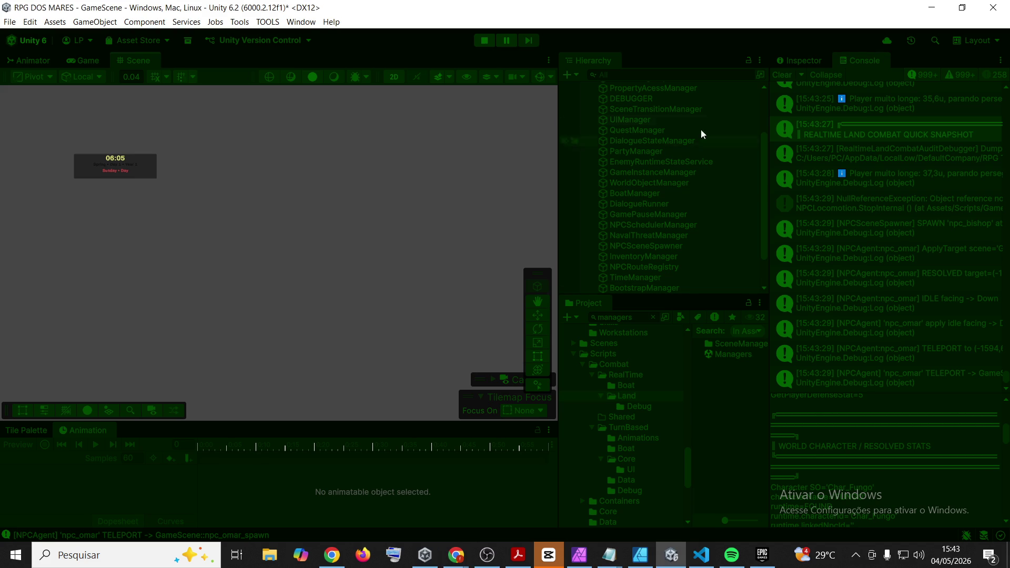
pyautogui.click(779, 76)
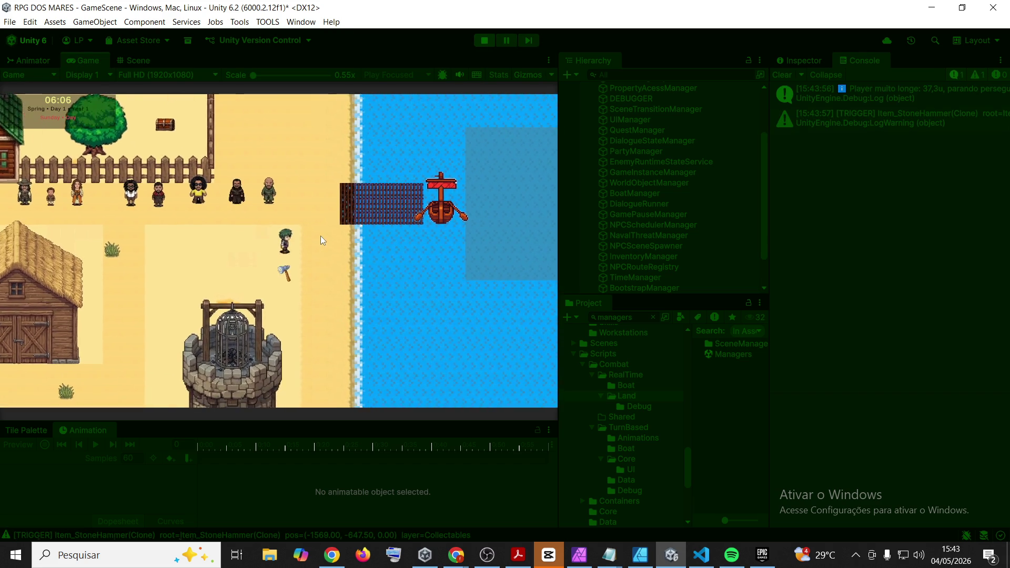
# Equip the axe in the Main Hand slot from the player's inventory
pyautogui.press('w')
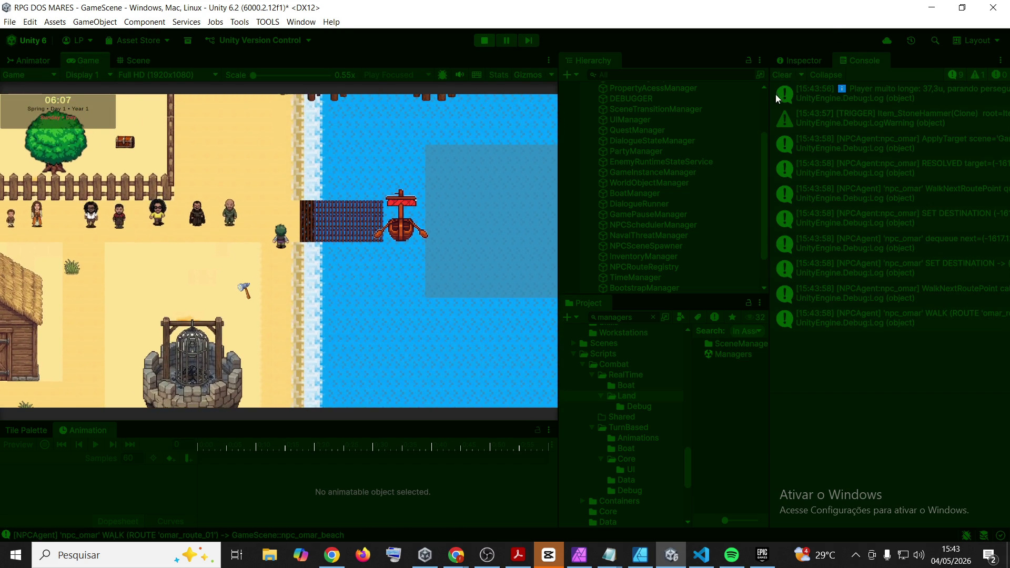
pyautogui.click(790, 72)
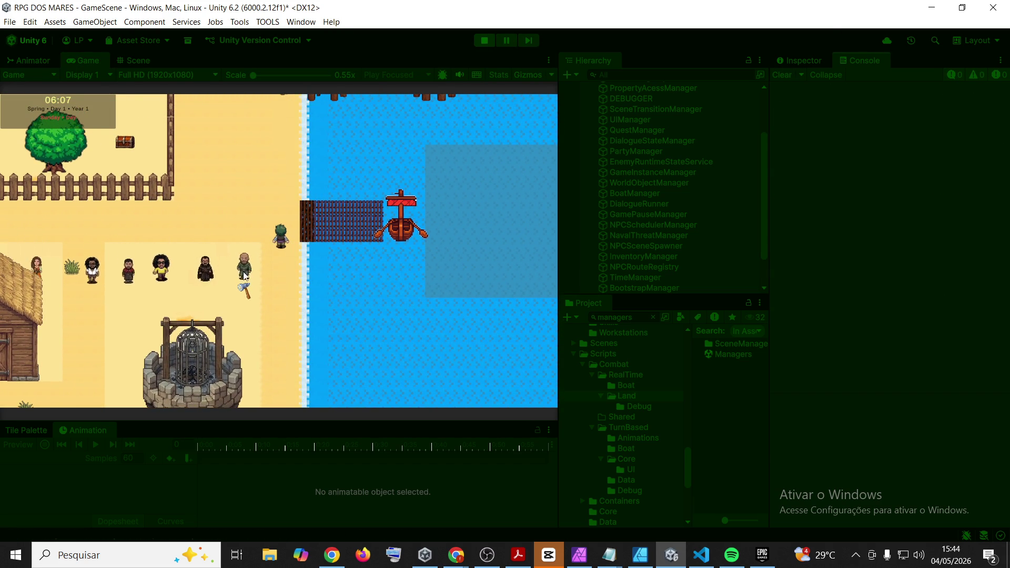
pyautogui.click(93, 65)
pyautogui.press('w')
pyautogui.press('a')
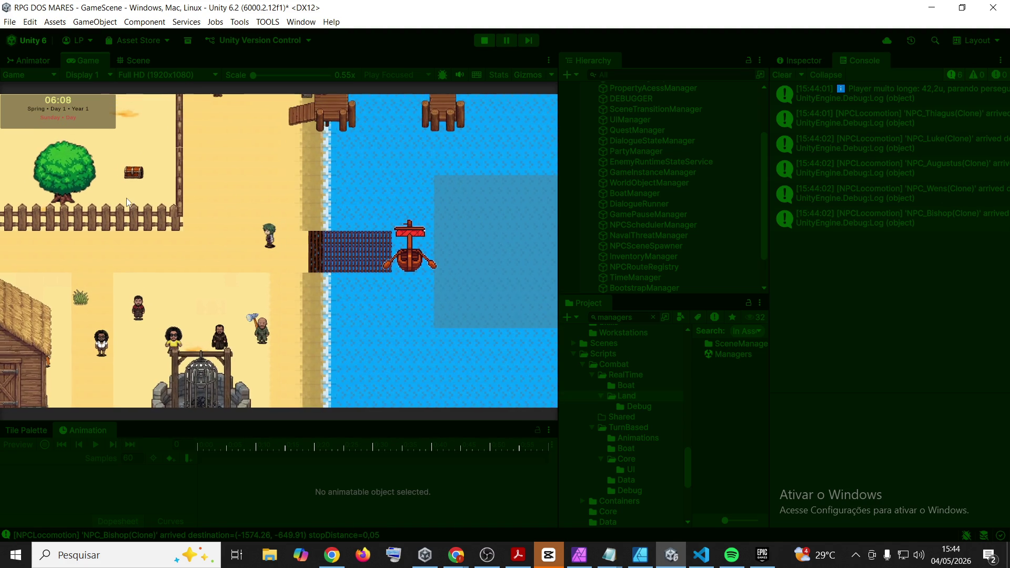
pyautogui.press('i')
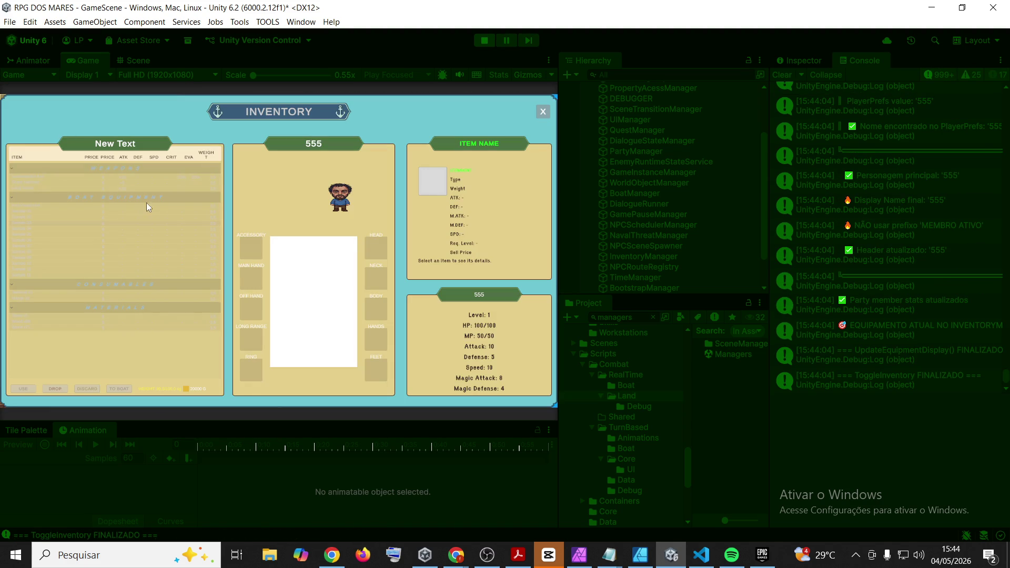
pyautogui.moveTo(118, 215); pyautogui.dragTo(255, 279)
pyautogui.click(543, 110)
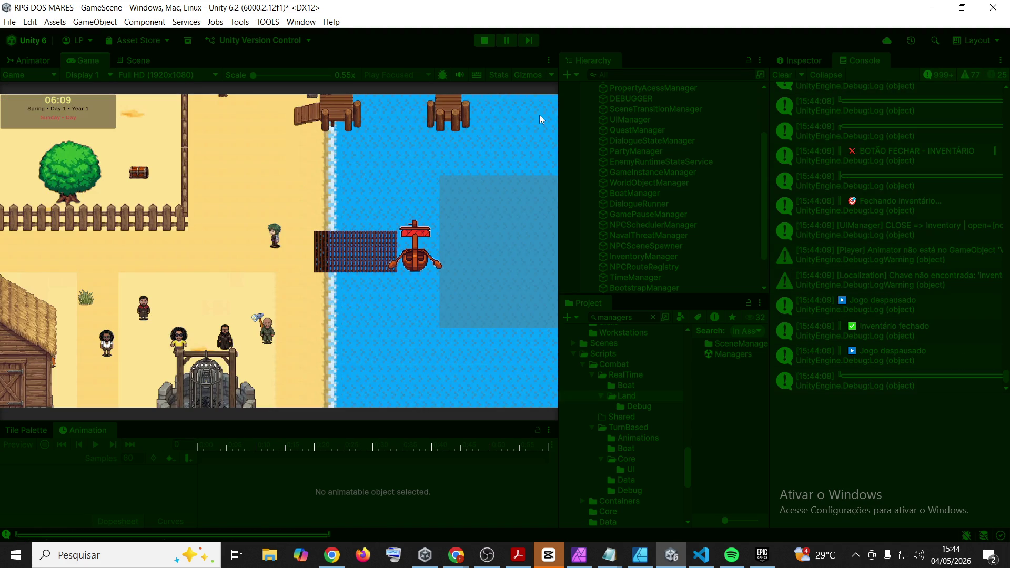
# Walk left through the village and attack the test skeleton enemy until it is destroyed
pyautogui.press('a')
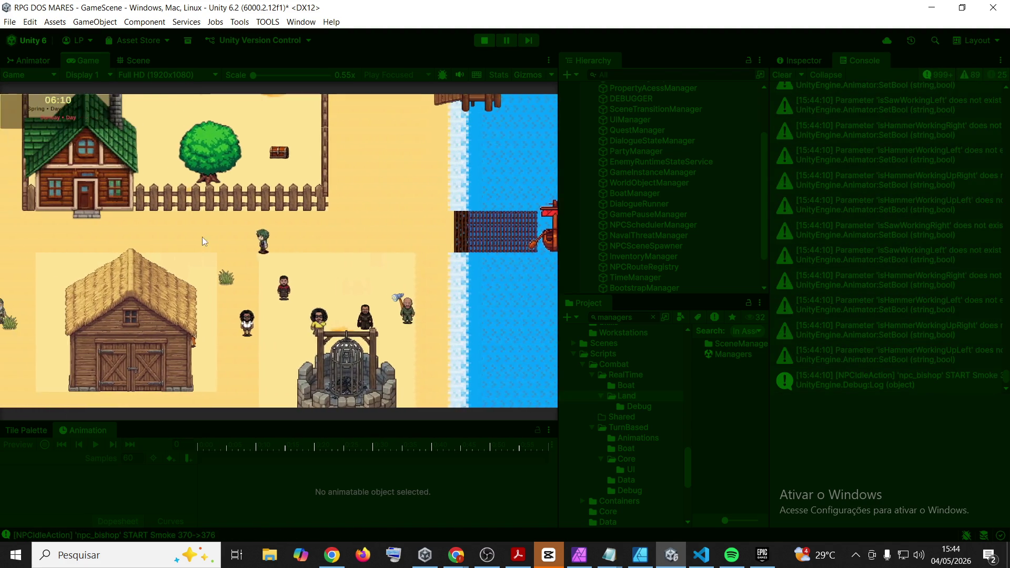
pyautogui.press('a')
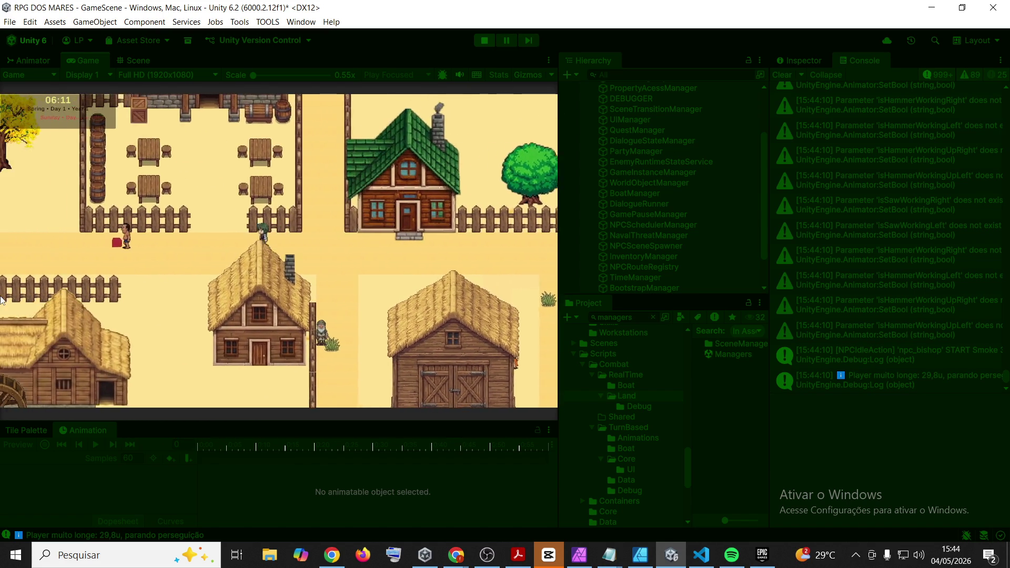
pyautogui.press('a')
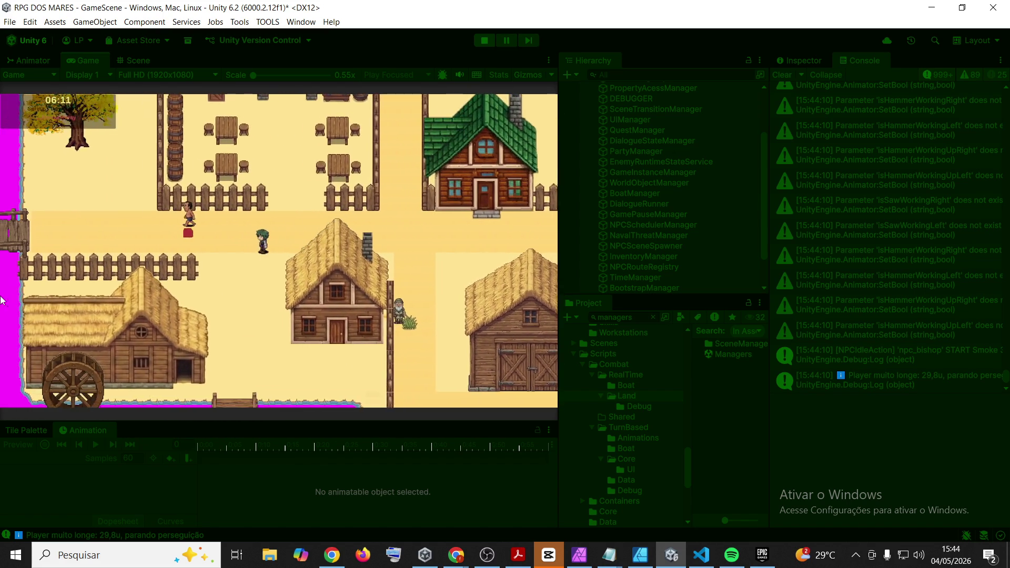
pyautogui.click(2, 300)
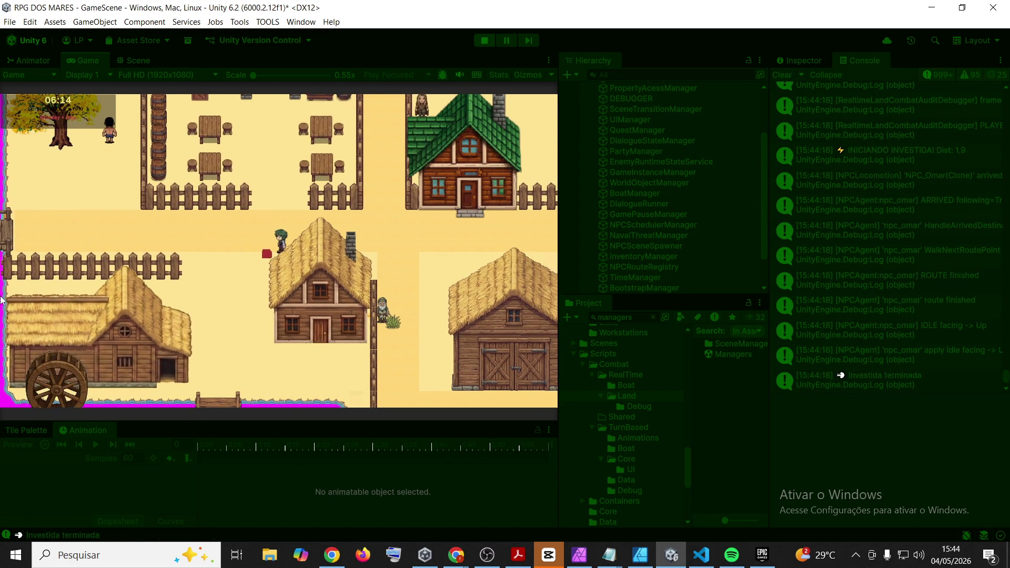
pyautogui.click(2, 300)
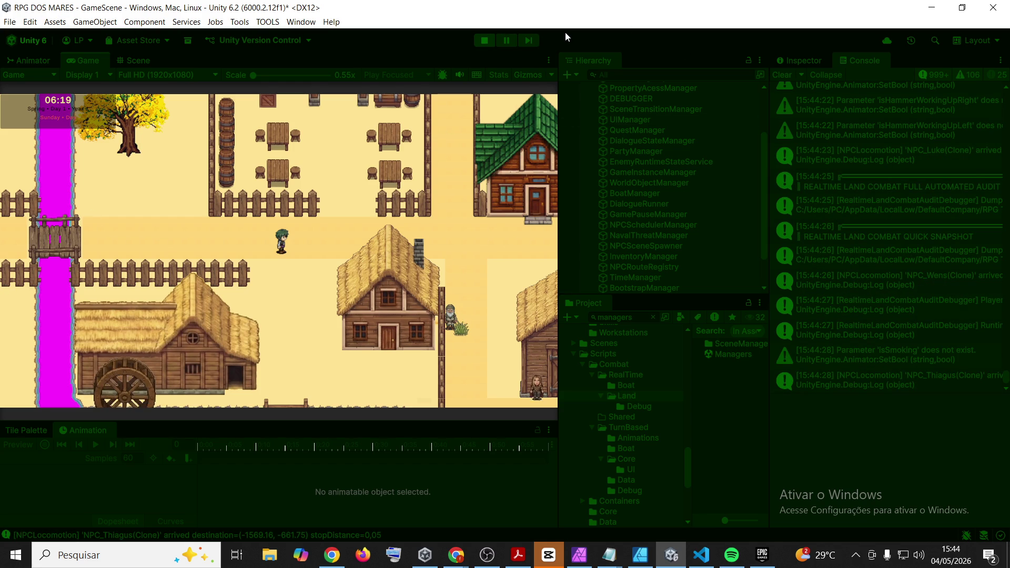
pyautogui.click(505, 41)
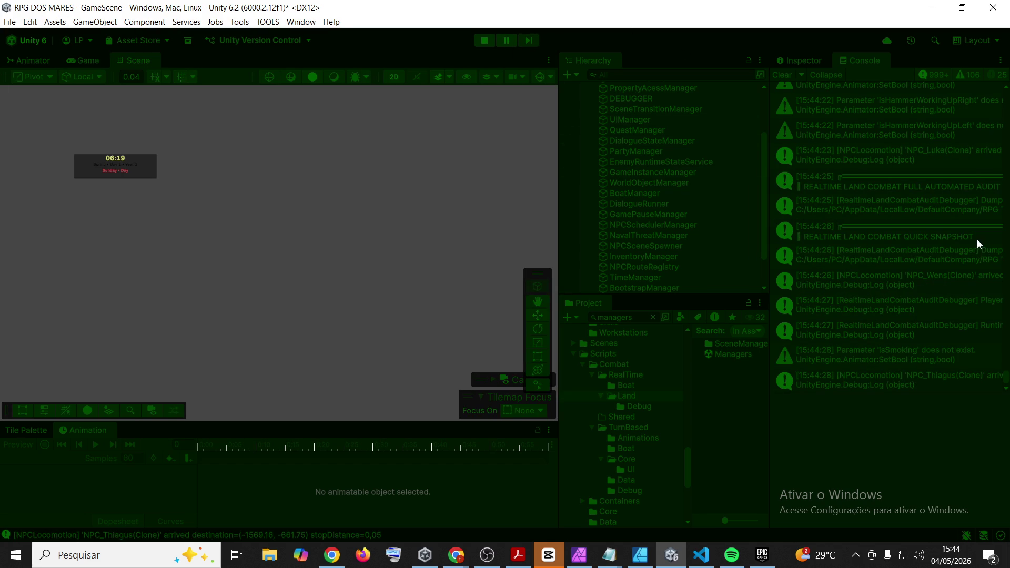
# Read the FULL AUTOMATED AUDIT entry and the latest Quick Snapshot details (frame 5054) in the Console
pyautogui.click(939, 180)
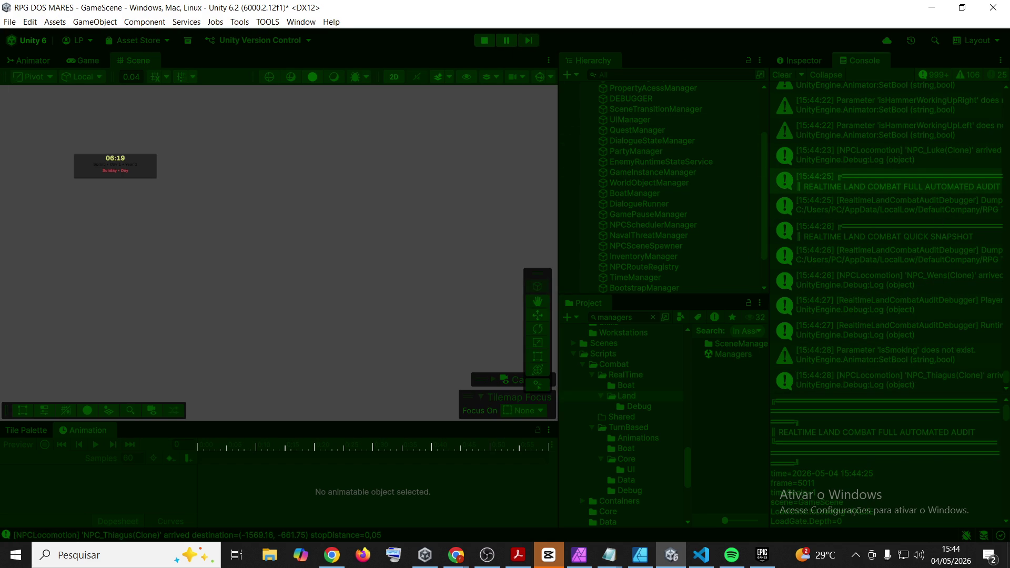
pyautogui.hotkey('alt', 'Tab')
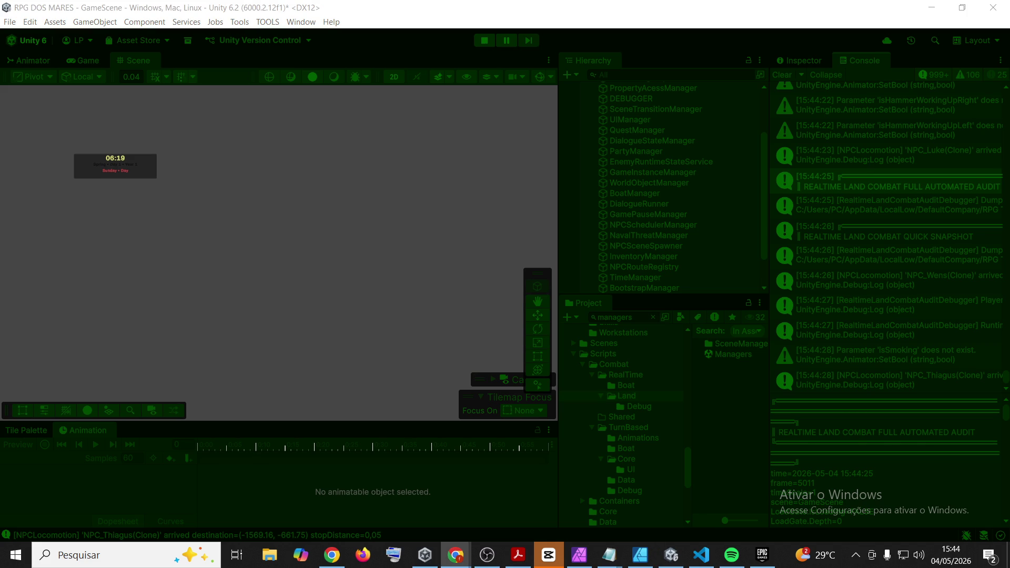
pyautogui.click(879, 237)
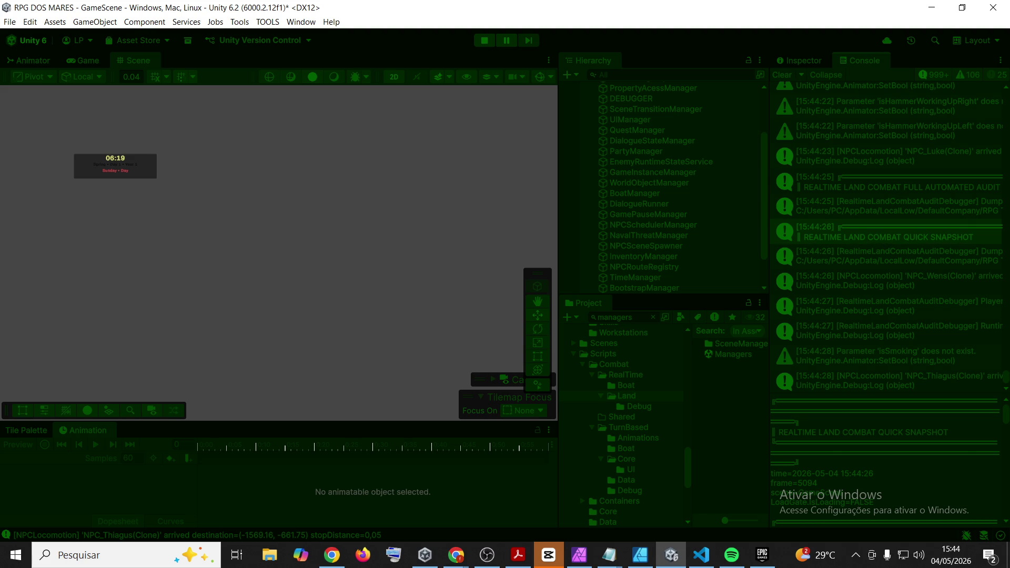
pyautogui.hotkey('alt', 'Tab')
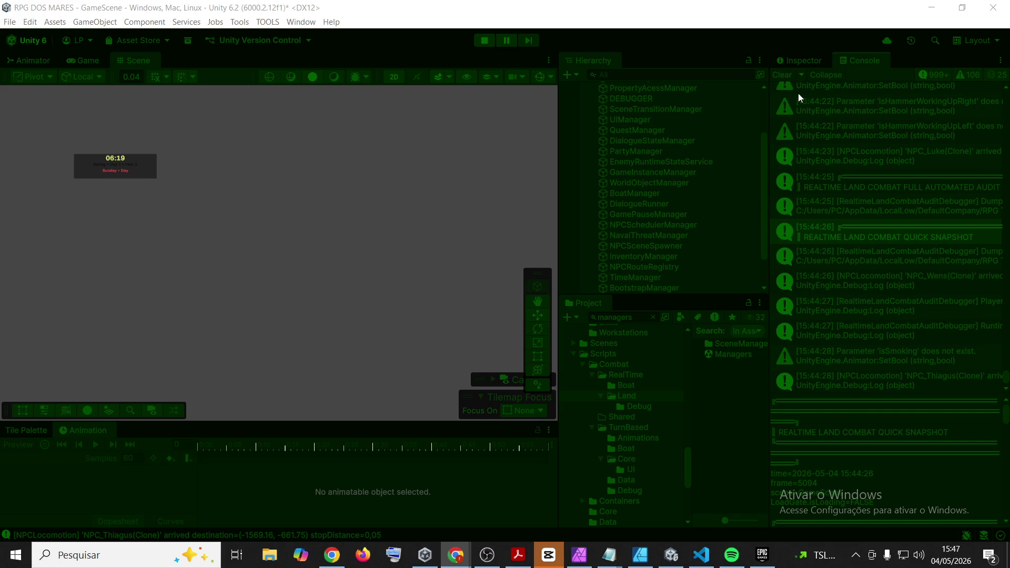
pyautogui.click(784, 75)
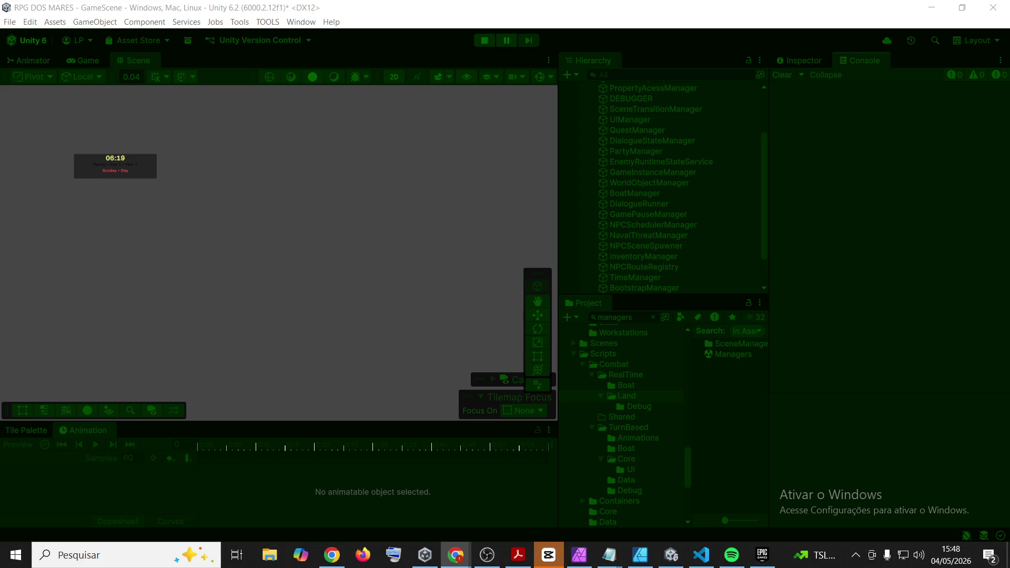
# Bring the Unity editor back into focus with the Console emptied, game clock at 06:18
pyautogui.click(307, 142)
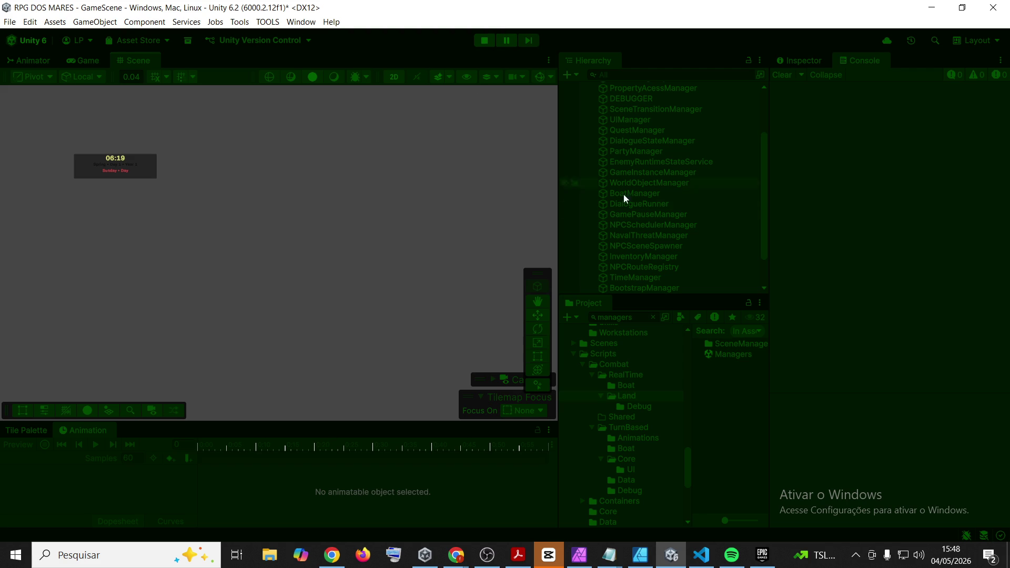
# Open and close the in-game Save/Load panel, restart Play mode, and choose New Game
pyautogui.click(88, 59)
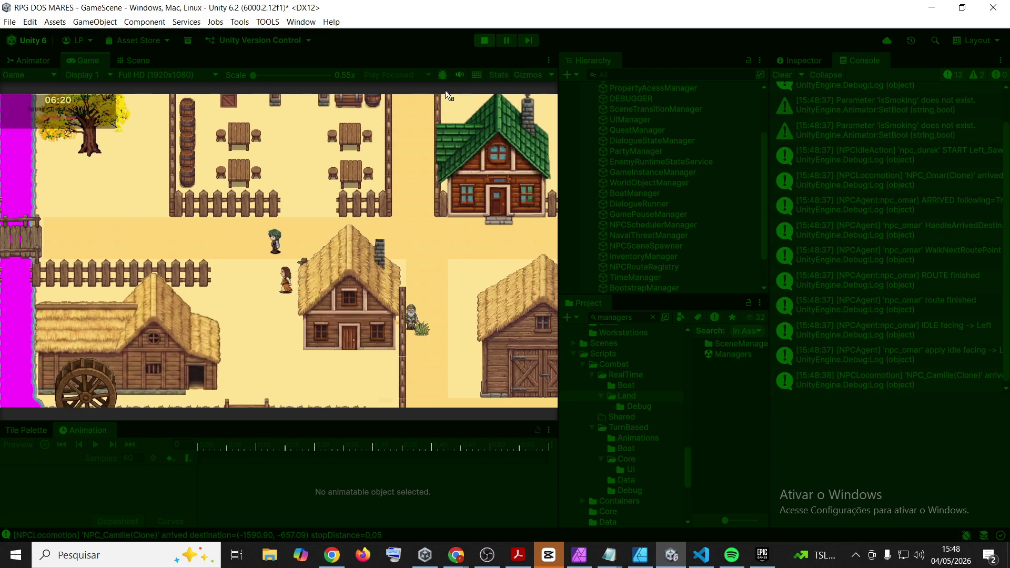
pyautogui.press('F5')
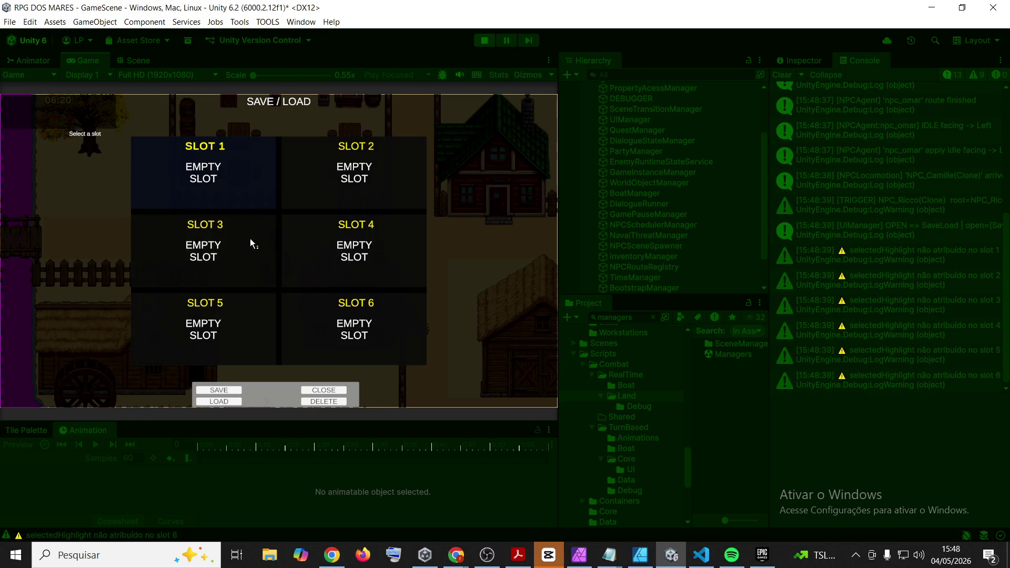
pyautogui.press('Escape')
pyautogui.click(485, 40)
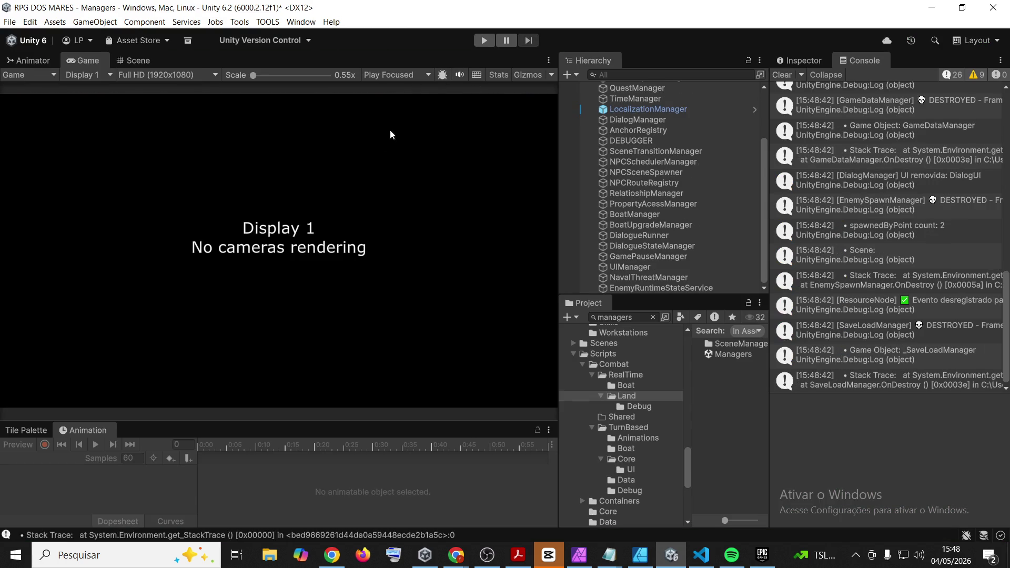
pyautogui.click(782, 75)
pyautogui.click(484, 41)
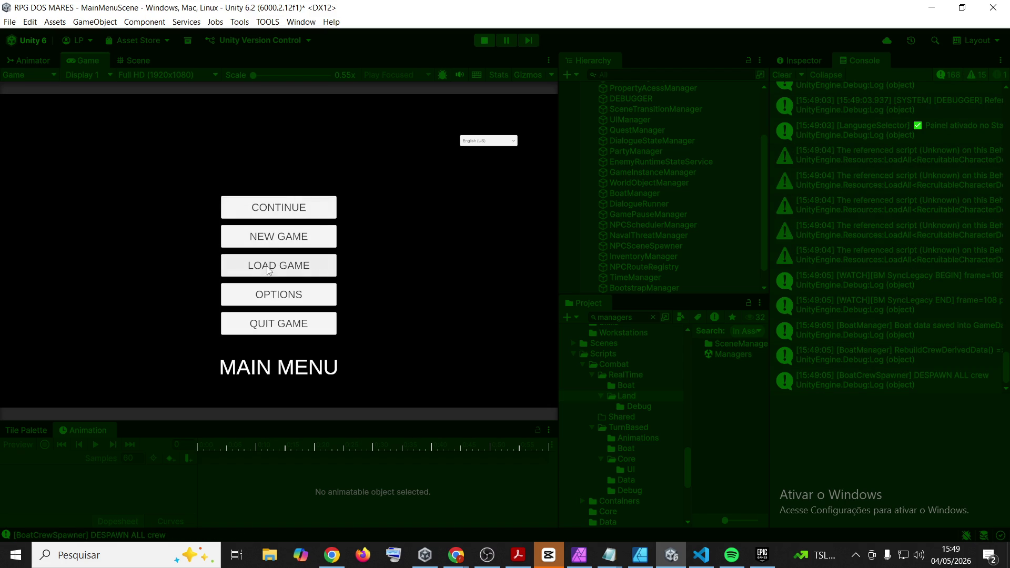
pyautogui.click(280, 240)
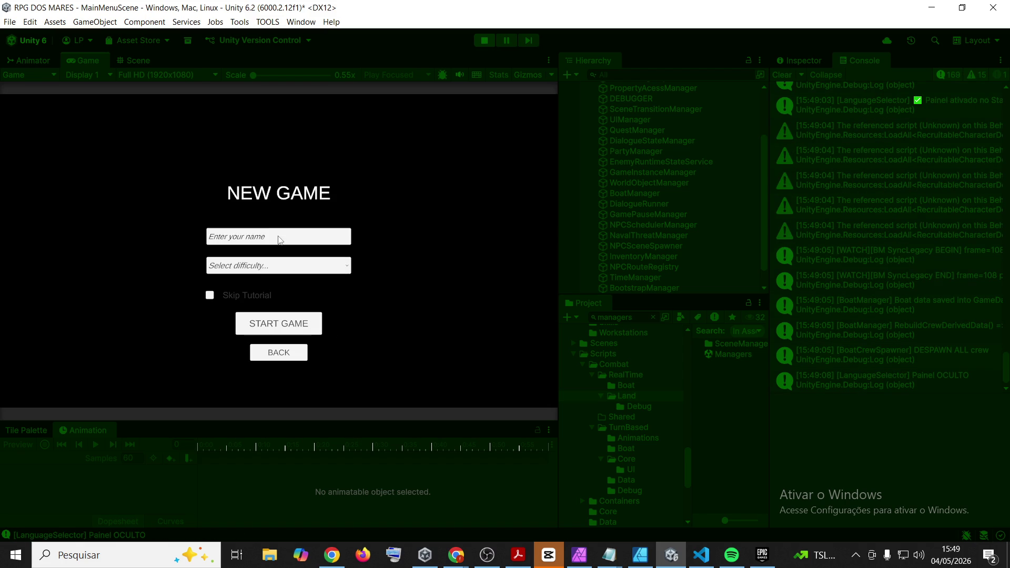
# Name the player '999' and start the game in the village at Spring Day 1, 06:00
pyautogui.write('999')
pyautogui.click(292, 322)
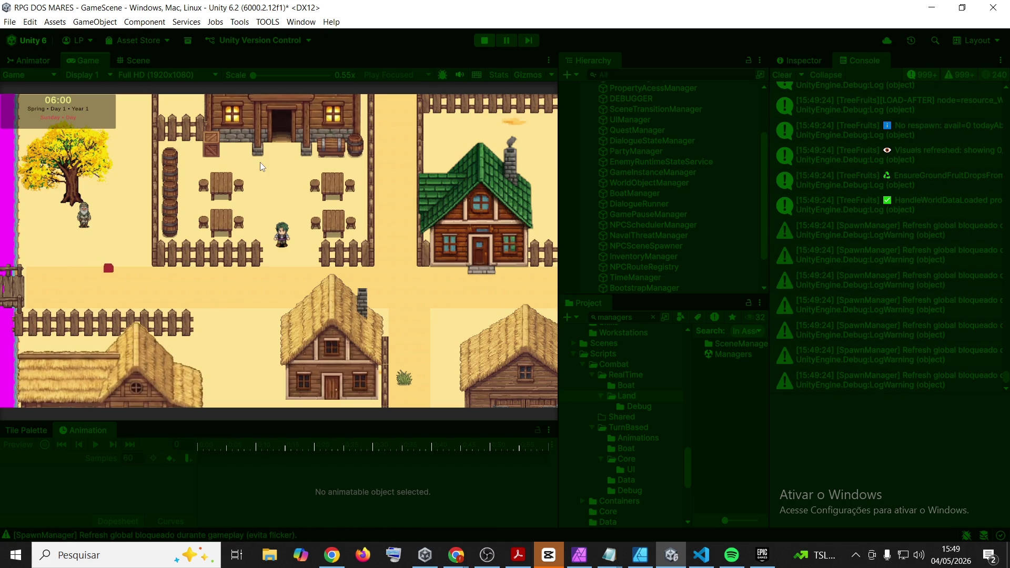
# Walk through the fence gap and attack the enemy with the axe
pyautogui.press('s')
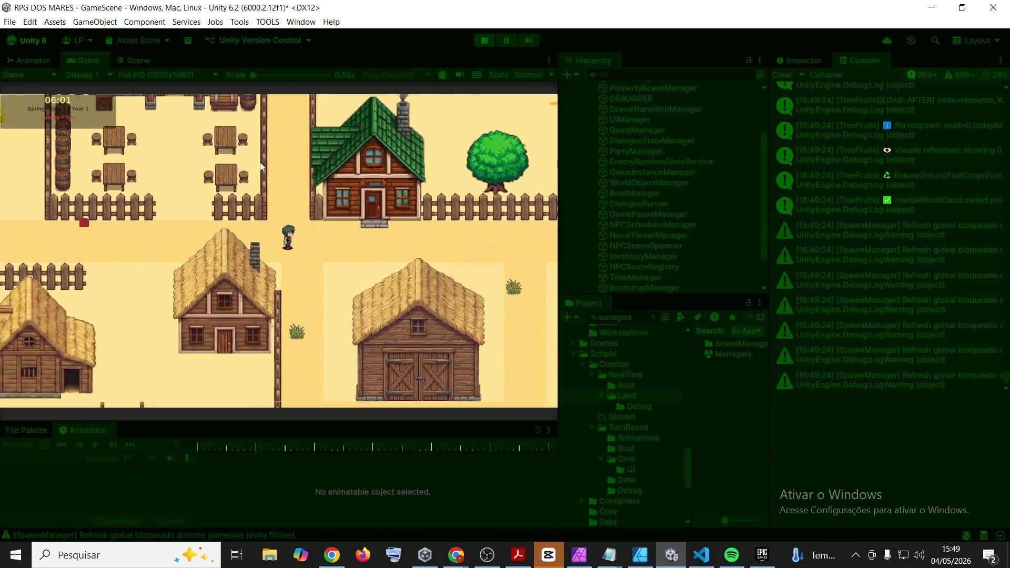
pyautogui.press('a')
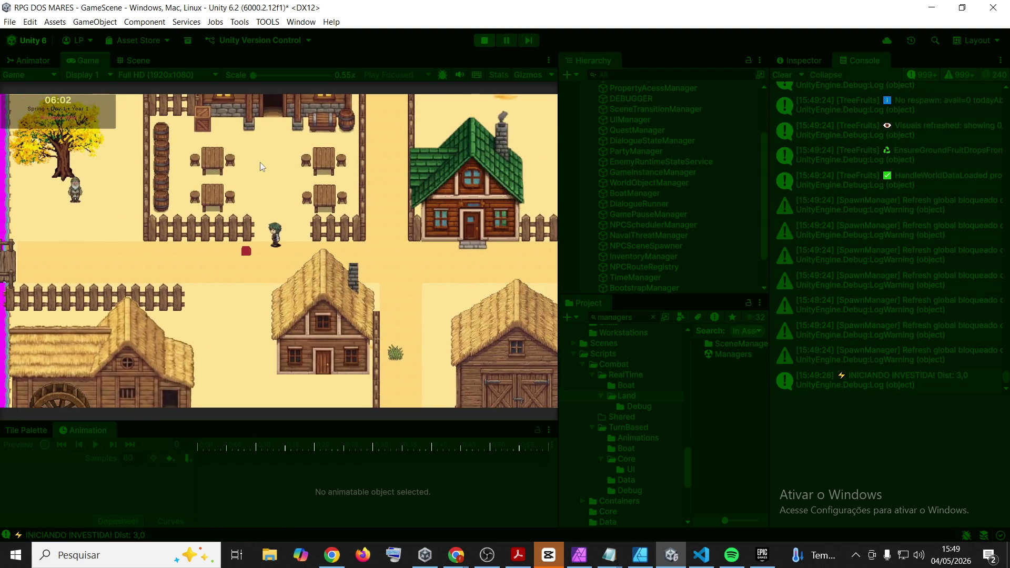
pyautogui.press('space')
pyautogui.press('space')
pyautogui.press('d')
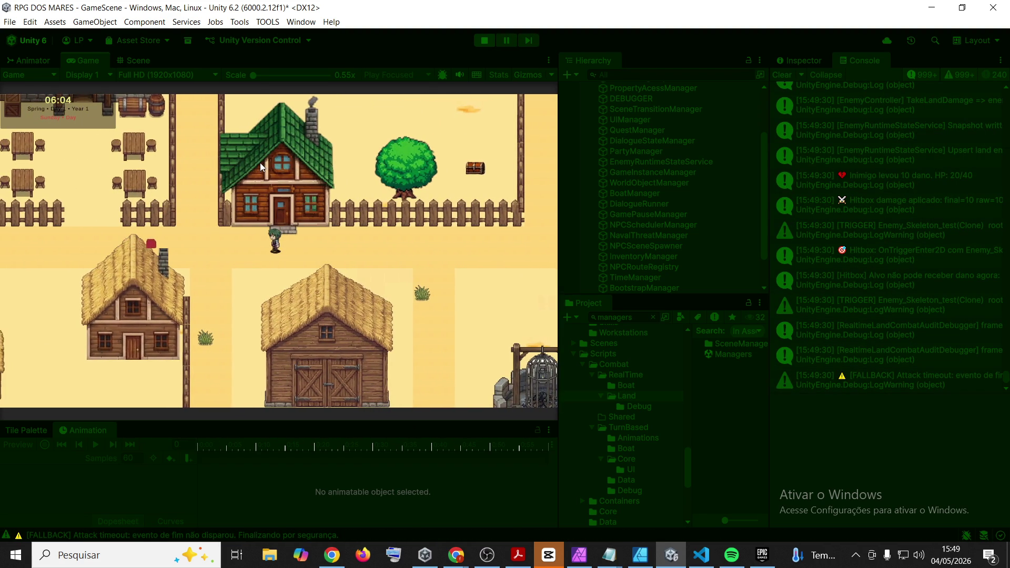
# Walk the player around the village, past the dock, fence and houses
pyautogui.press('d')
pyautogui.press('s')
pyautogui.press('d')
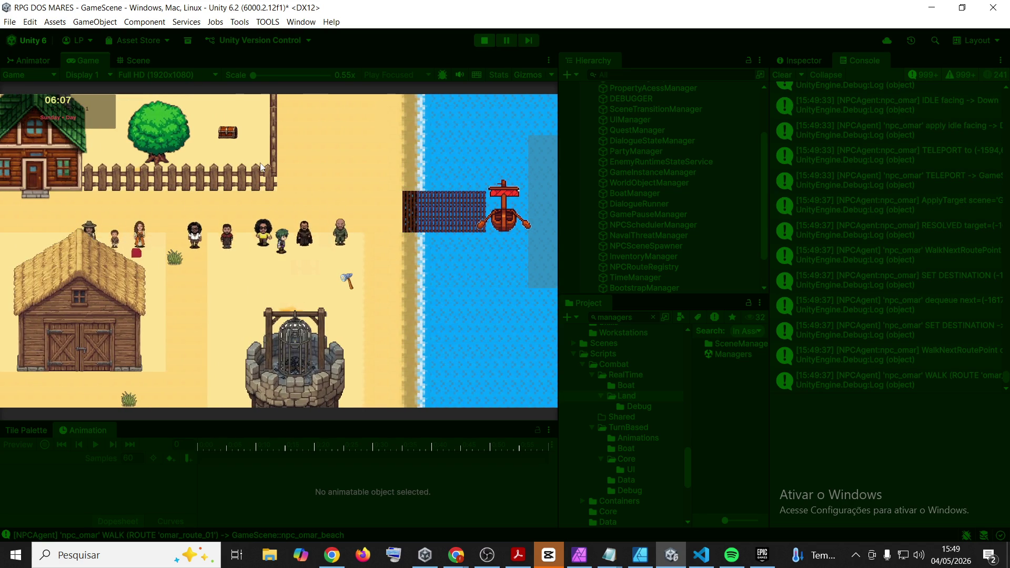
pyautogui.press('w')
pyautogui.press('d')
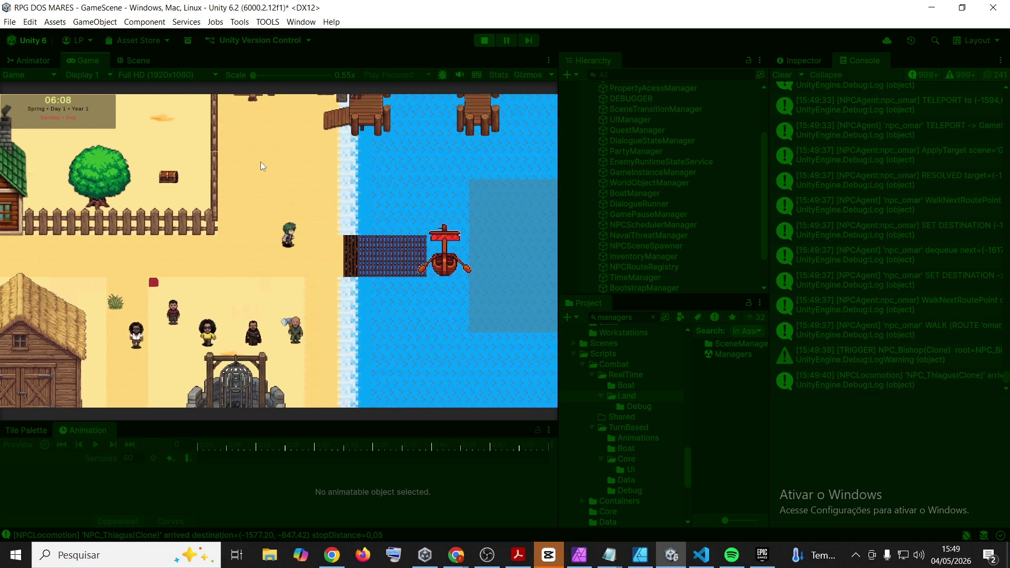
pyautogui.press('a')
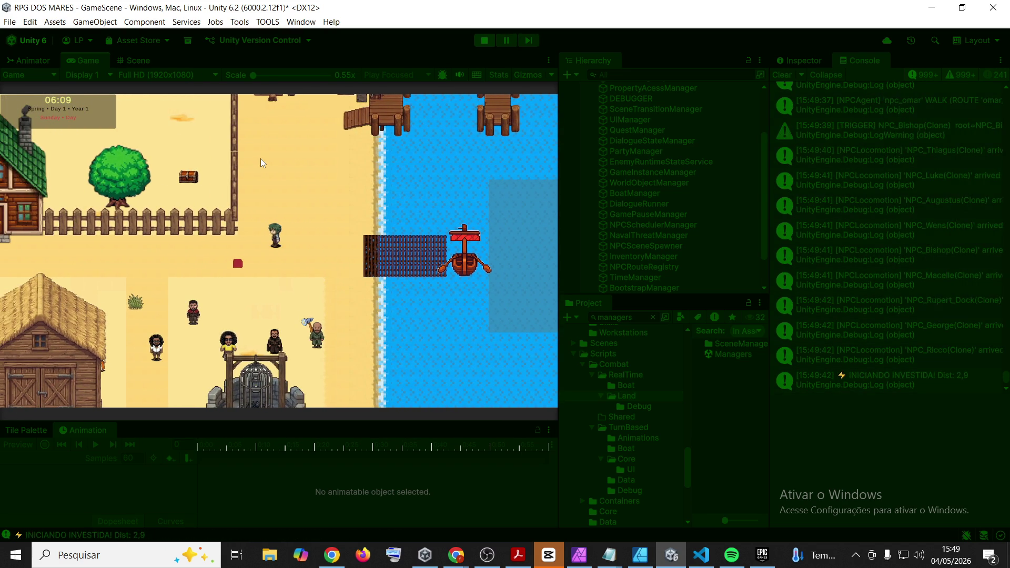
pyautogui.press('d')
pyautogui.press('d')
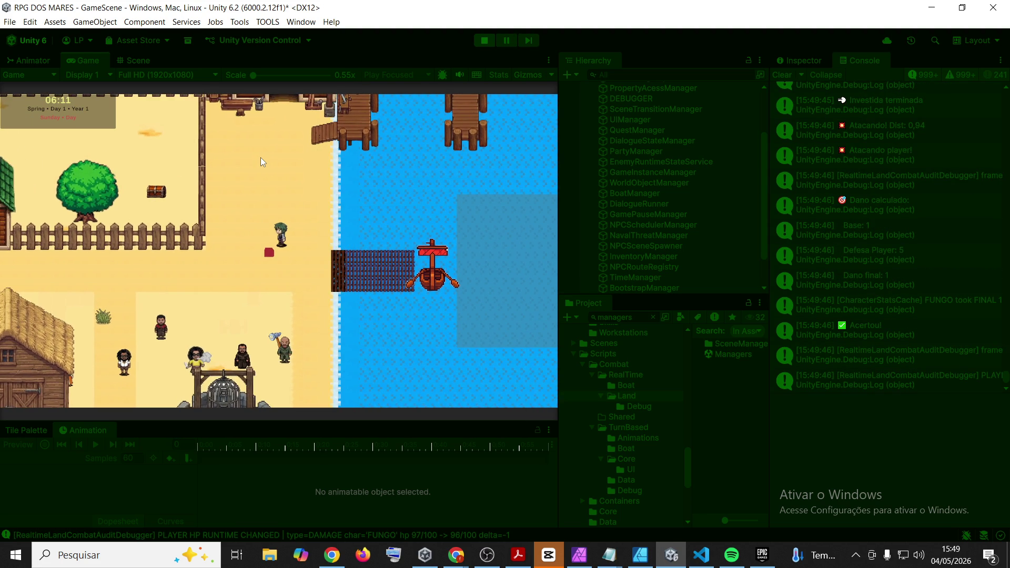
pyautogui.press('w')
pyautogui.press('a')
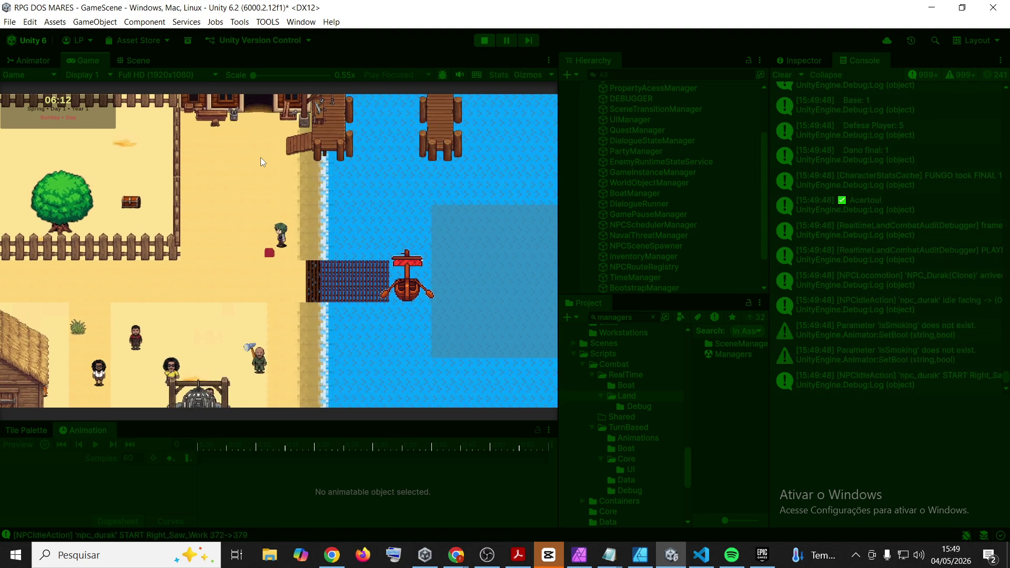
pyautogui.press('a')
pyautogui.press('s')
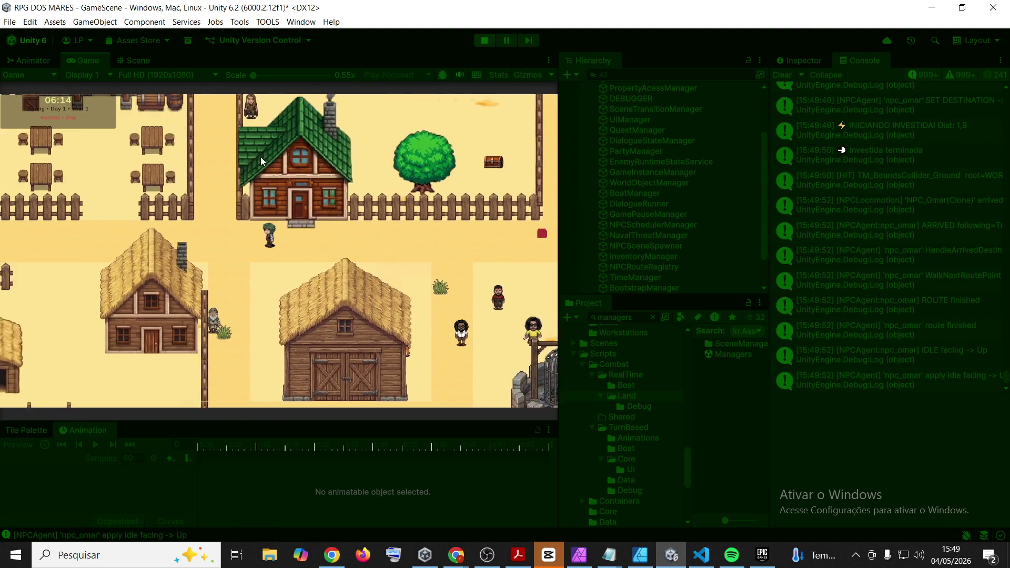
pyautogui.press('a')
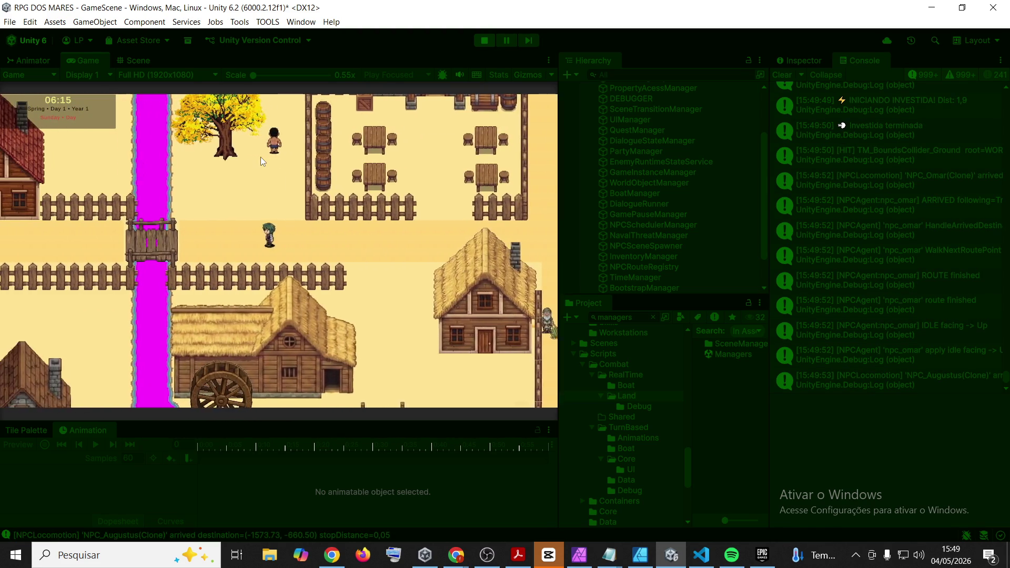
pyautogui.press('a')
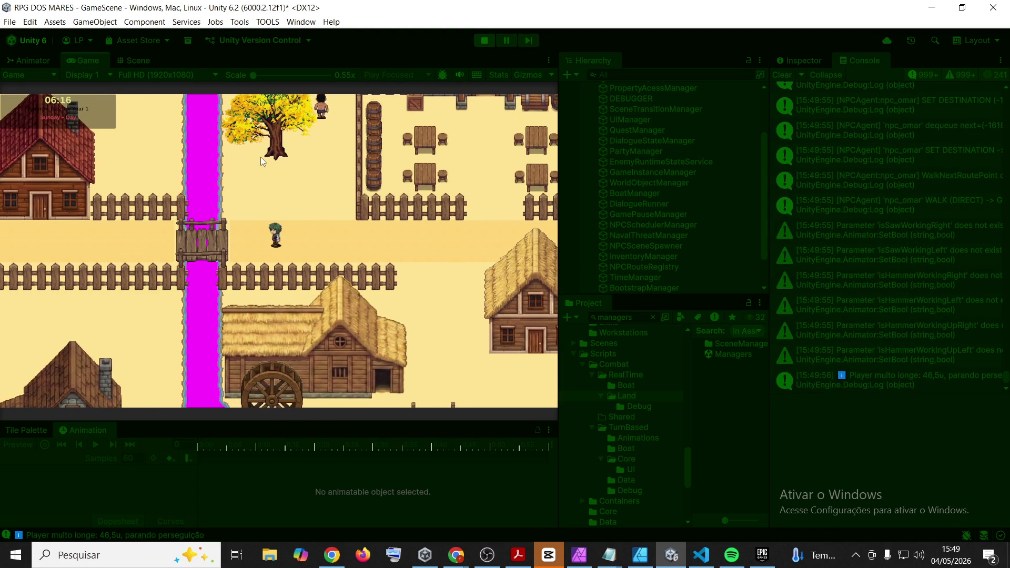
pyautogui.press('d')
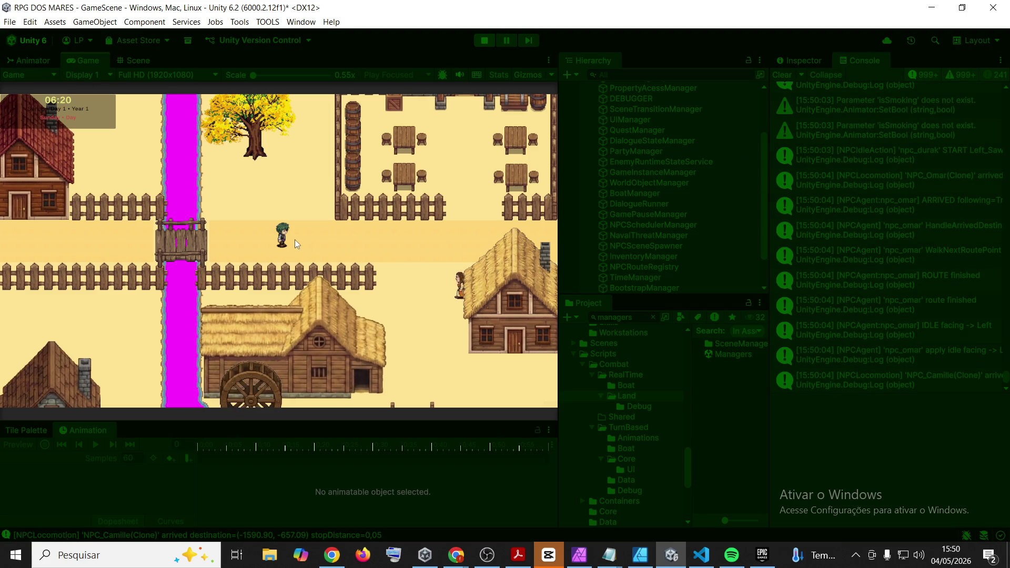
# Save the running game into slot 1 from the F5 save/load menu
pyautogui.press('F5')
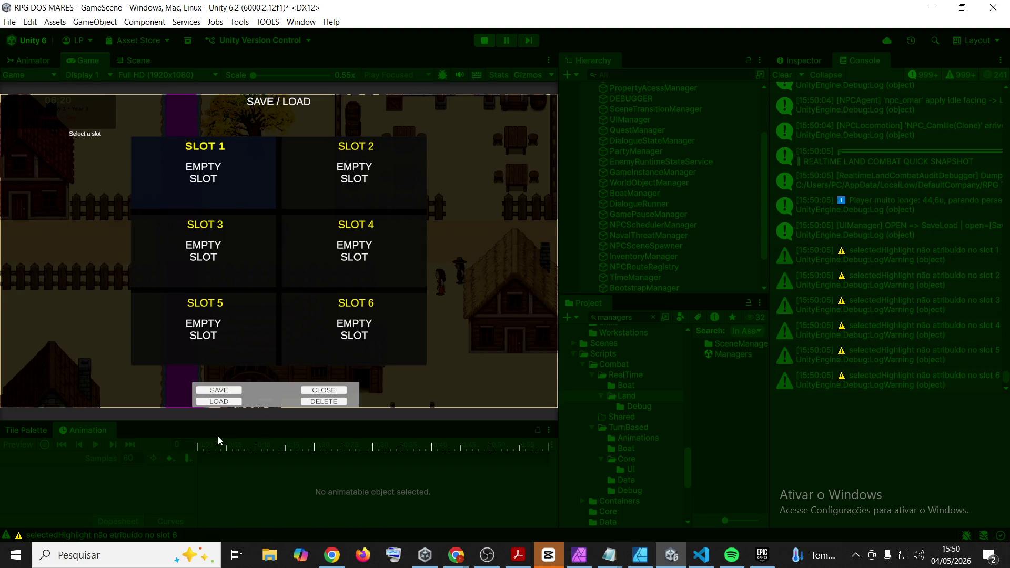
pyautogui.click(219, 390)
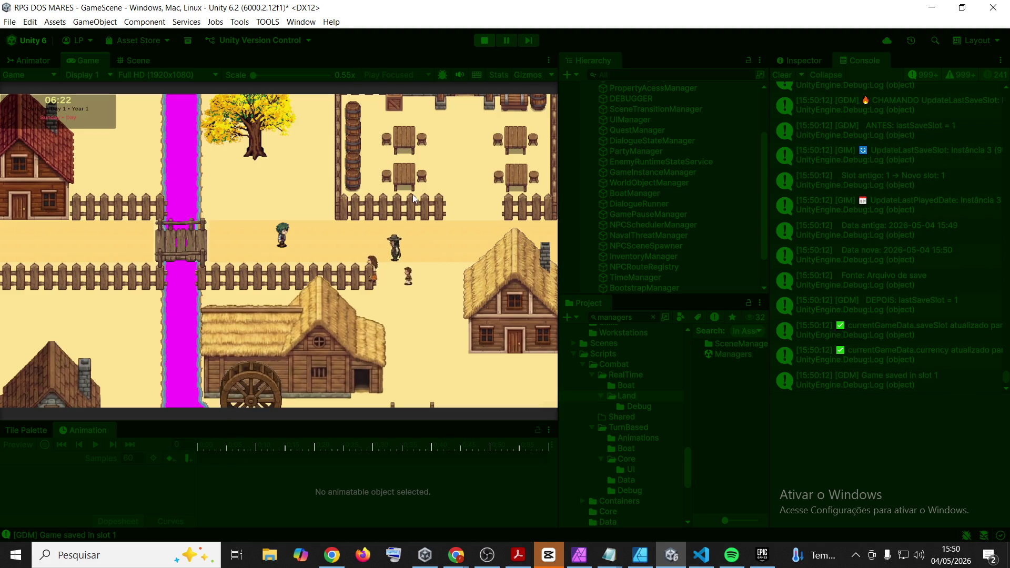
pyautogui.scroll(5, 820, 254)
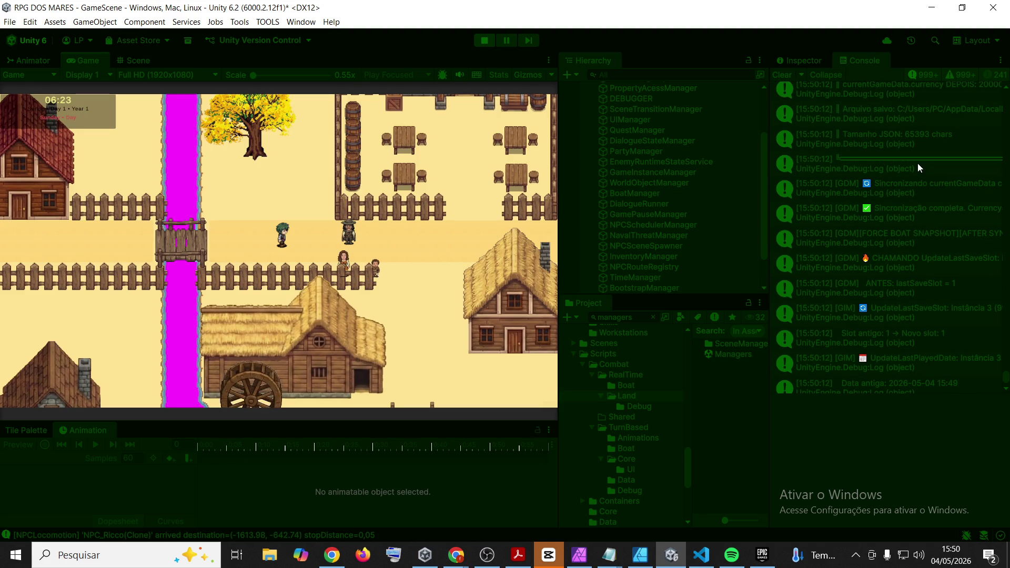
# Pause the running game and scroll the Console up to the combat snapshot entries
pyautogui.click(508, 40)
pyautogui.scroll(4, 961, 299)
pyautogui.scroll(8, 968, 314)
pyautogui.scroll(10, 969, 317)
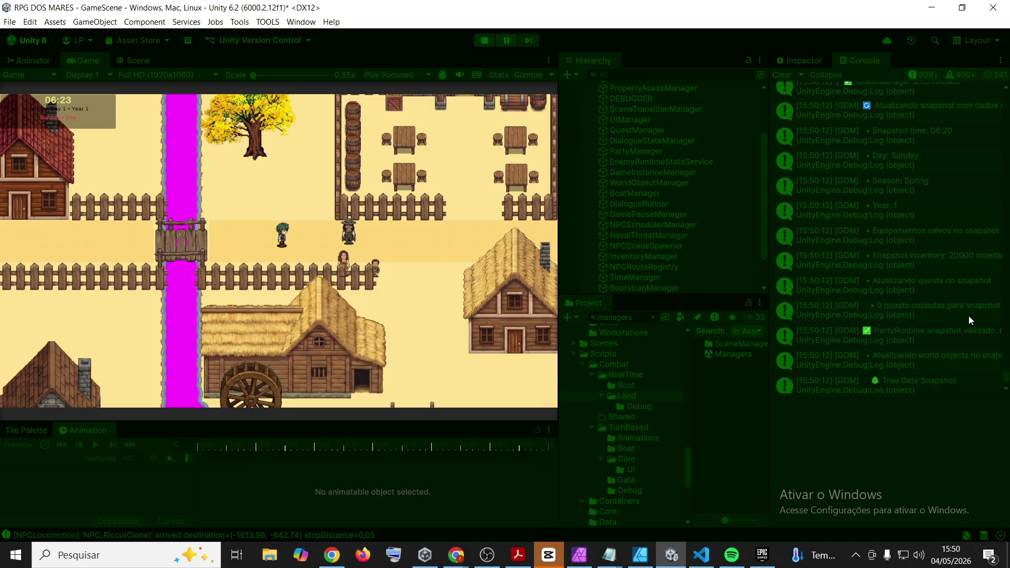
pyautogui.scroll(-6, 970, 319)
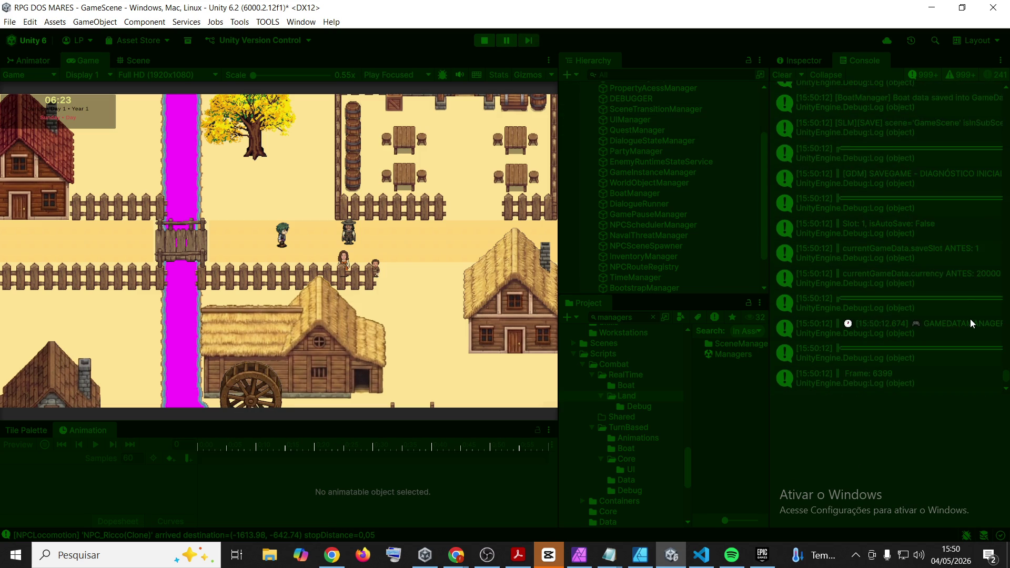
pyautogui.scroll(10, 970, 318)
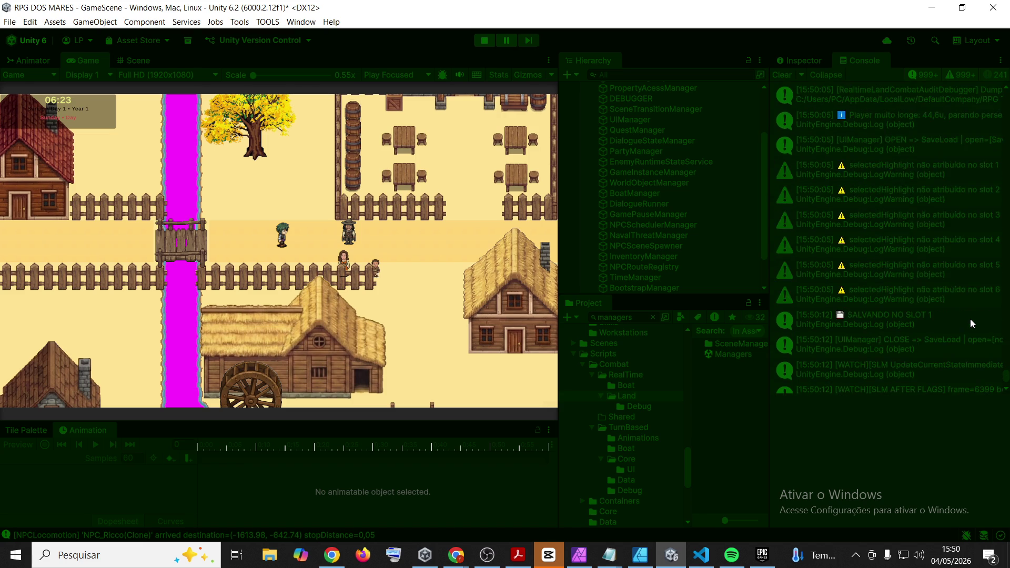
pyautogui.scroll(10, 970, 319)
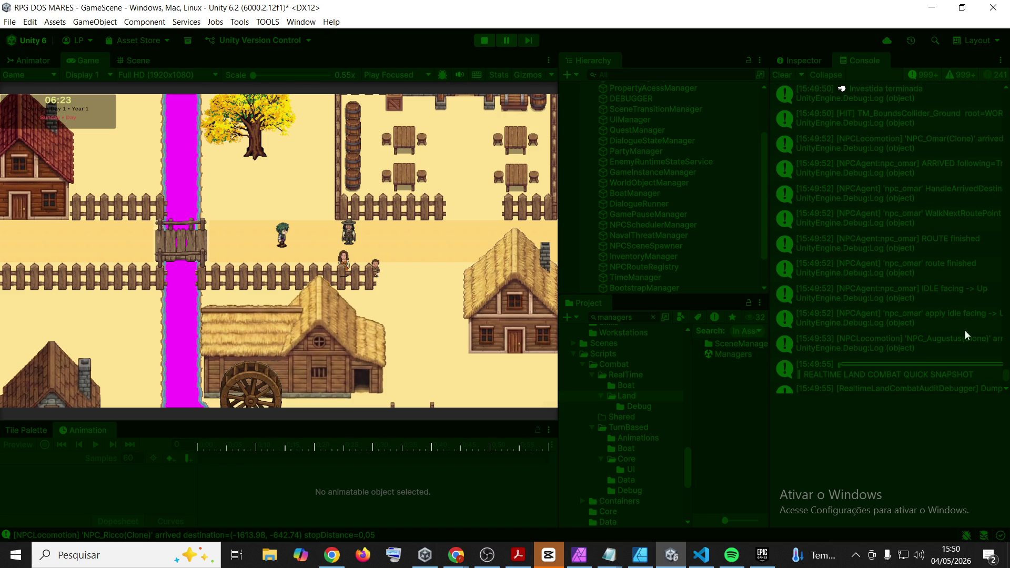
# Read the stack details of the REALTIME LAND COMBAT QUICK SNAPSHOT entries, including 15:50:05
pyautogui.click(930, 369)
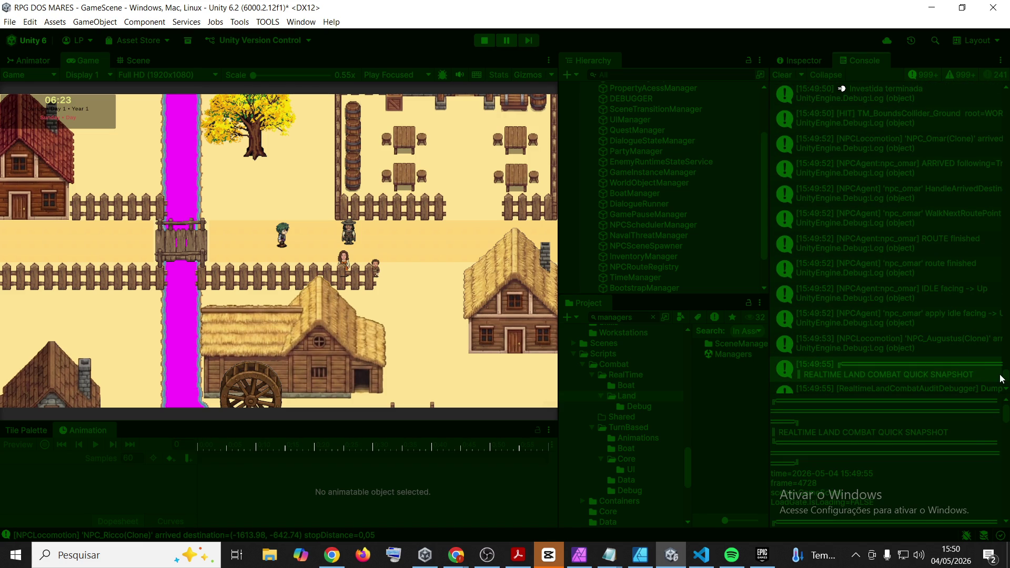
pyautogui.scroll(-10, 1001, 379)
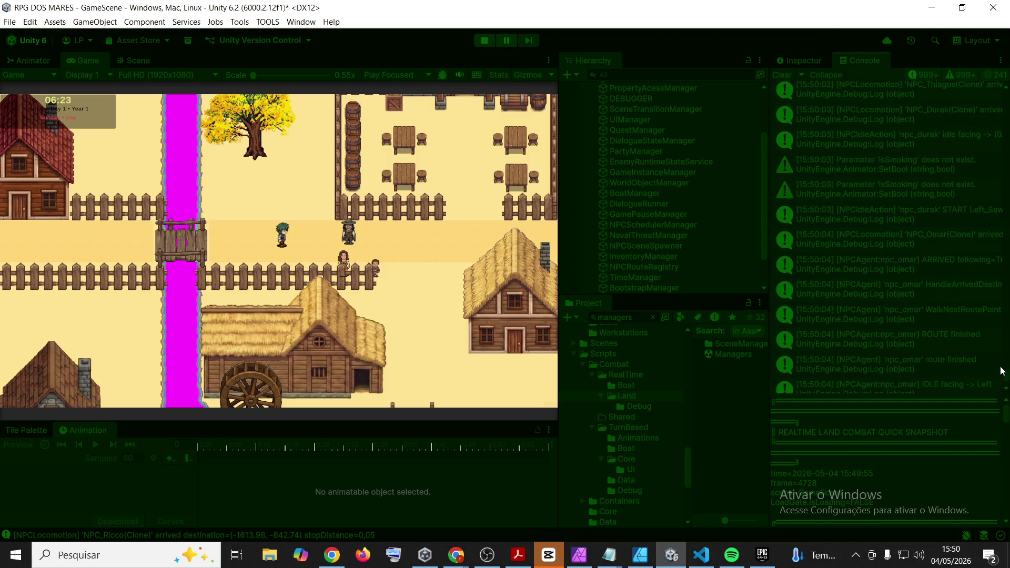
pyautogui.click(920, 184)
pyautogui.scroll(-3, 895, 231)
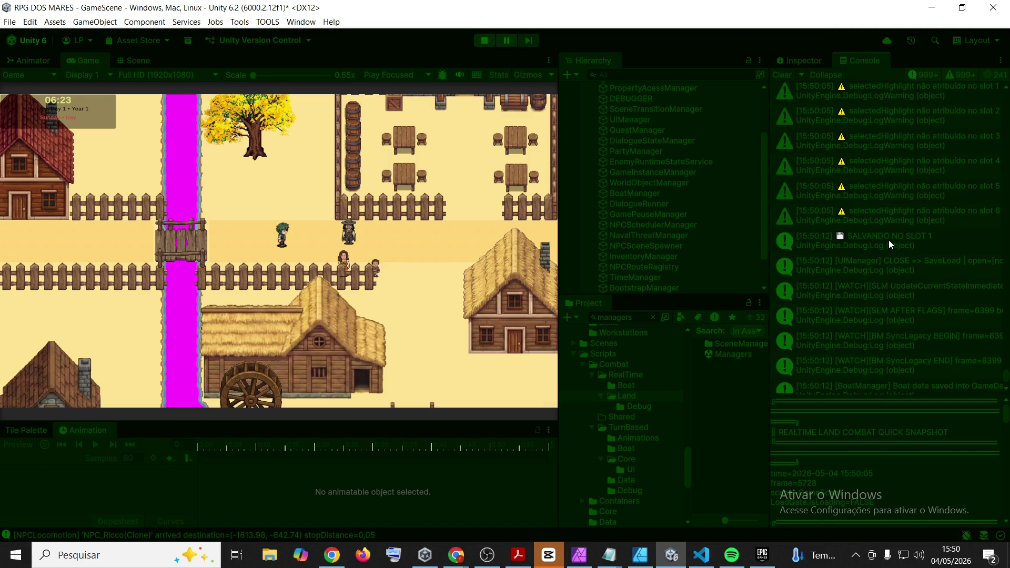
pyautogui.scroll(5, 893, 214)
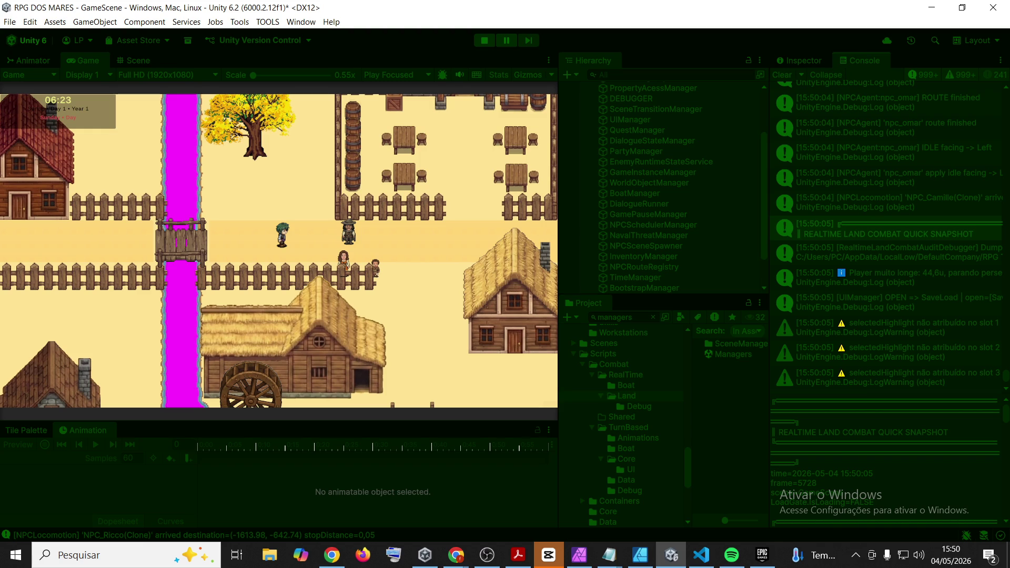
pyautogui.hotkey('alt', 'Tab')
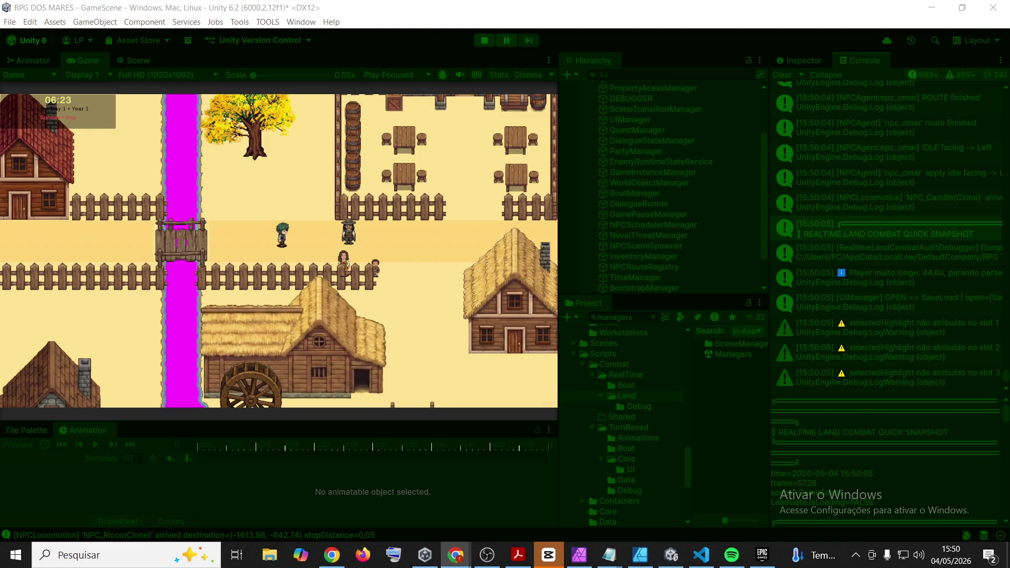
pyautogui.click(304, 194)
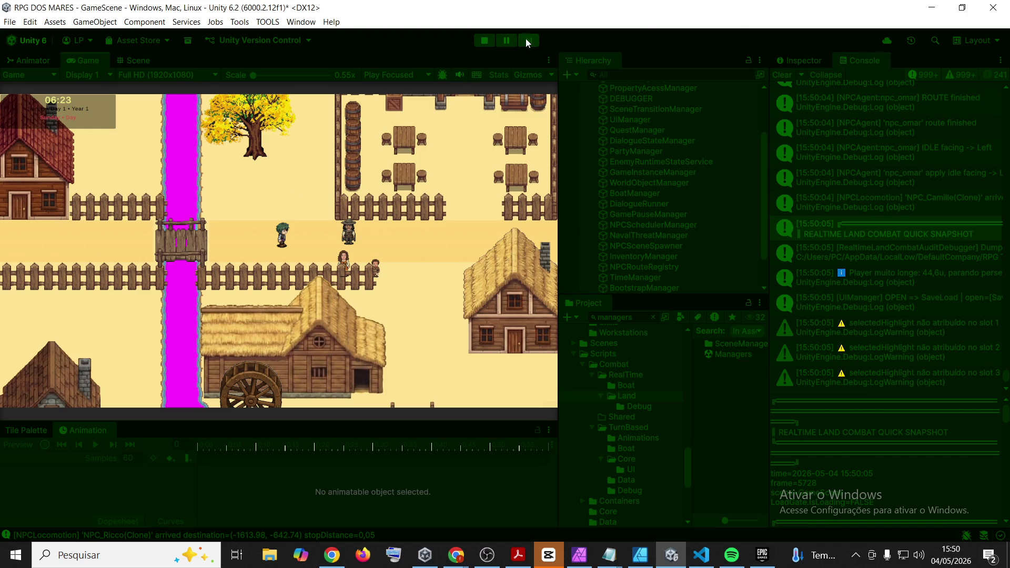
# Check that save slot 1 holds the 15:50 save, then stop and restart Play mode
pyautogui.press('F5')
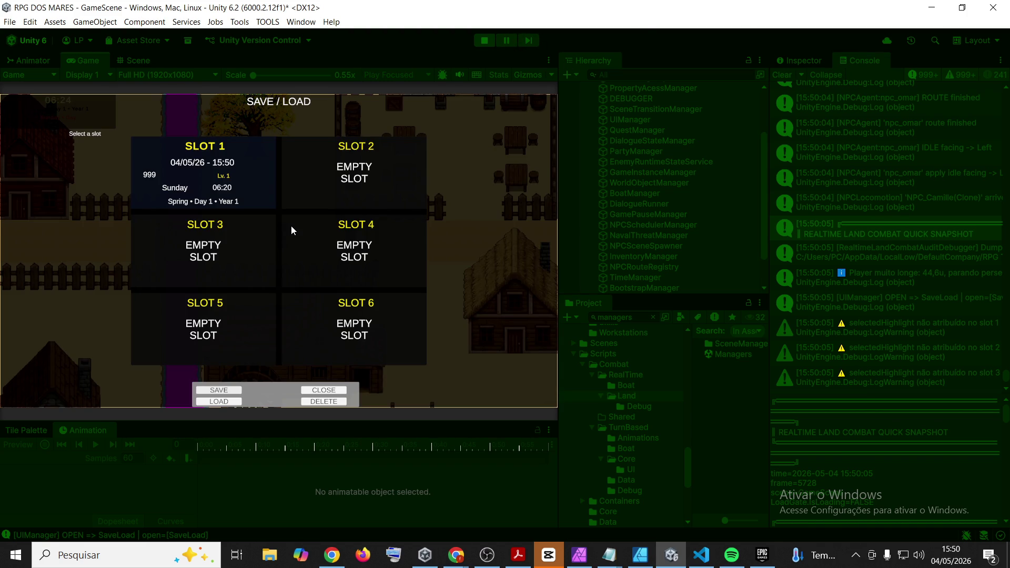
pyautogui.press('Escape')
pyautogui.click(484, 41)
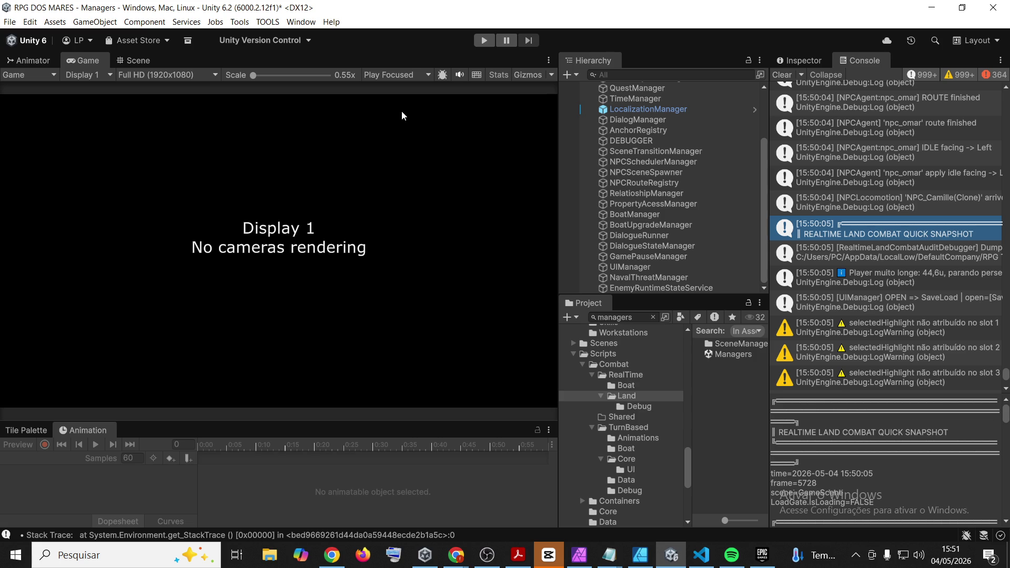
pyautogui.click(483, 40)
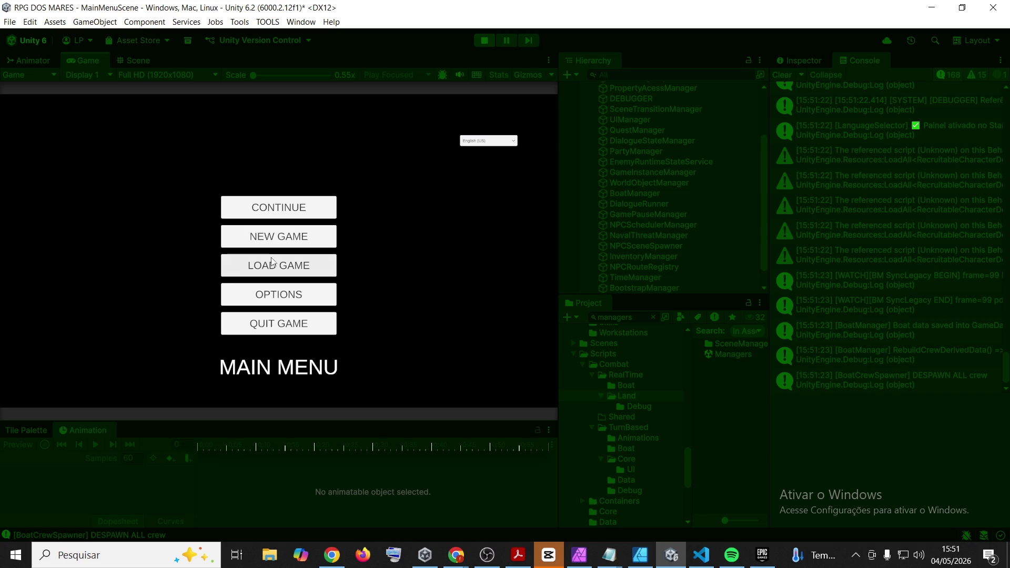
pyautogui.click(781, 74)
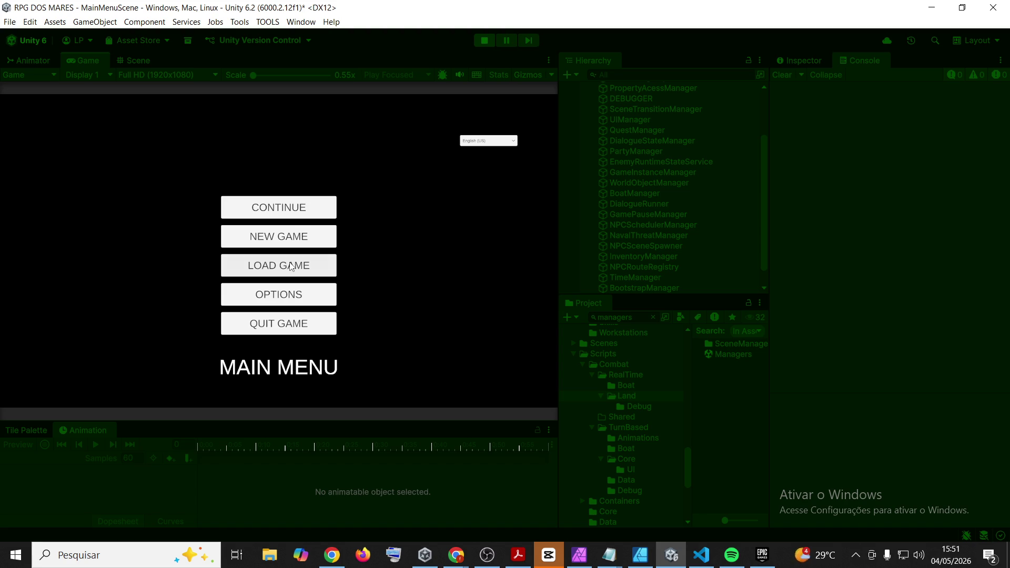
pyautogui.click(292, 210)
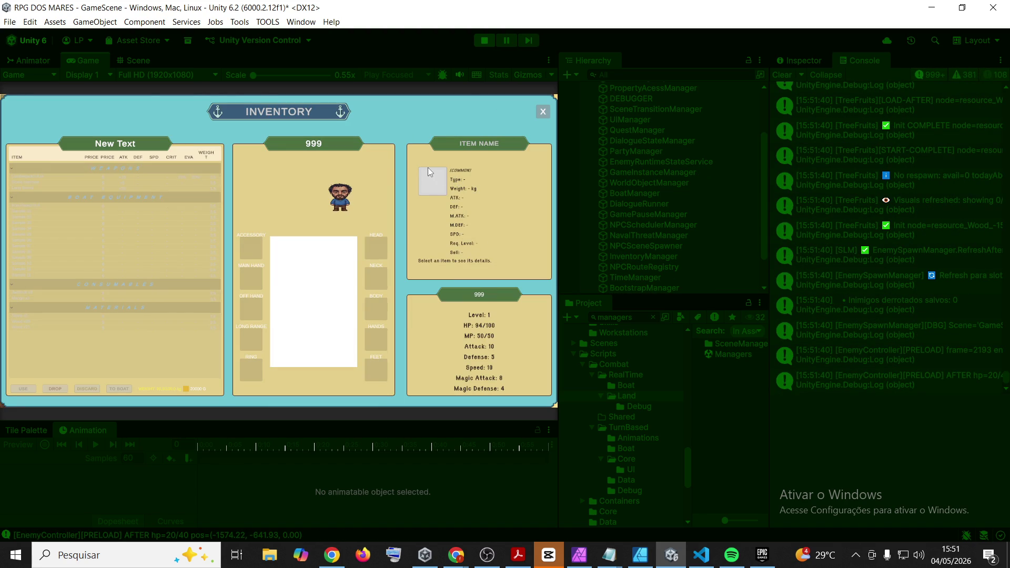
pyautogui.press('i')
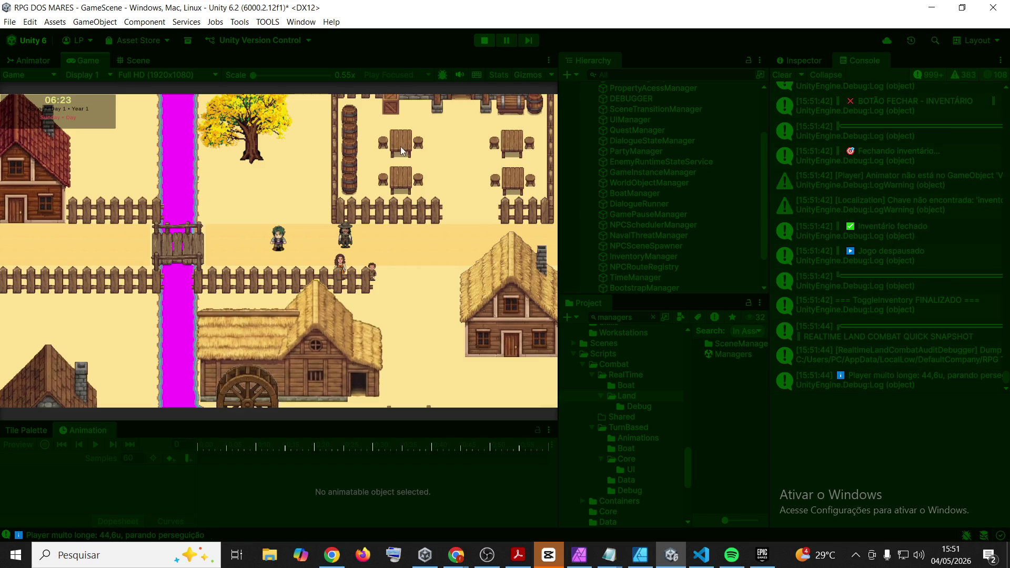
# Read the full combat quick snapshot entry, stop the game, and switch to Visual Studio Code
pyautogui.click(900, 333)
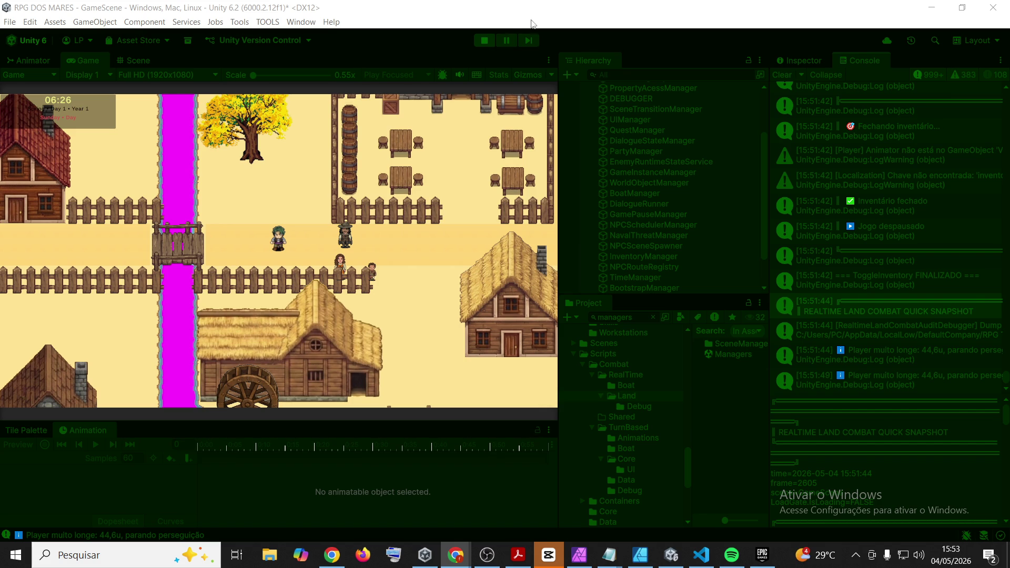
pyautogui.click(485, 40)
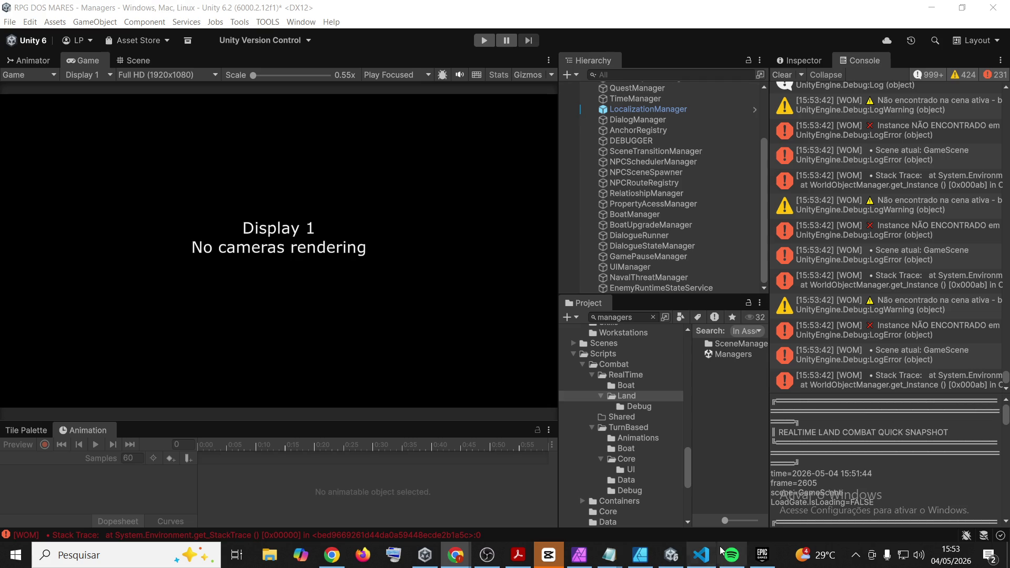
pyautogui.click(701, 555)
# Search the project for AuditEnemyTarget(sb, enemy); and open the first result at line 176
pyautogui.hotkey('ctrl', 'a')
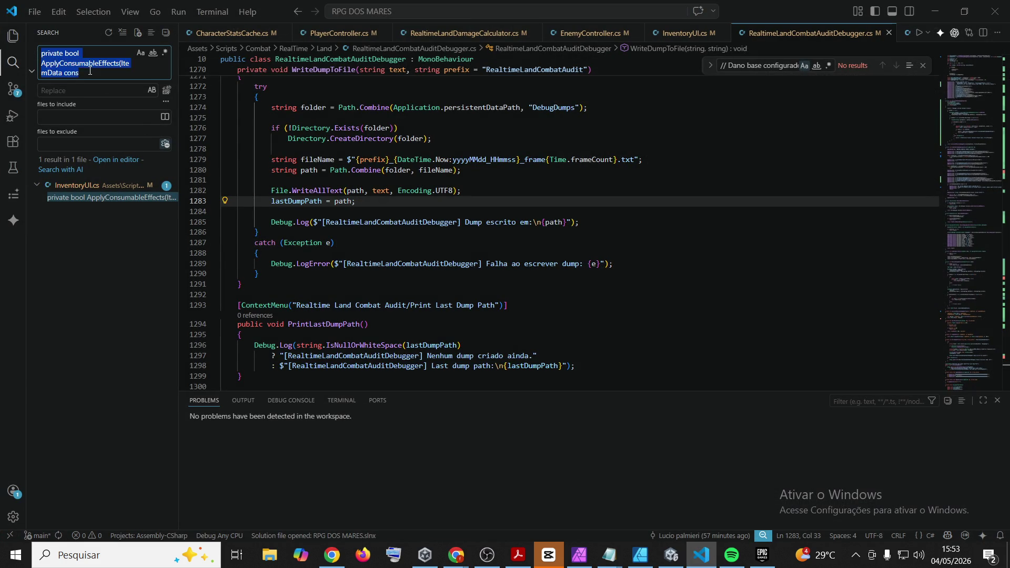
pyautogui.write('AuditEnemyTarget(sb, enemy);')
pyautogui.click(94, 187)
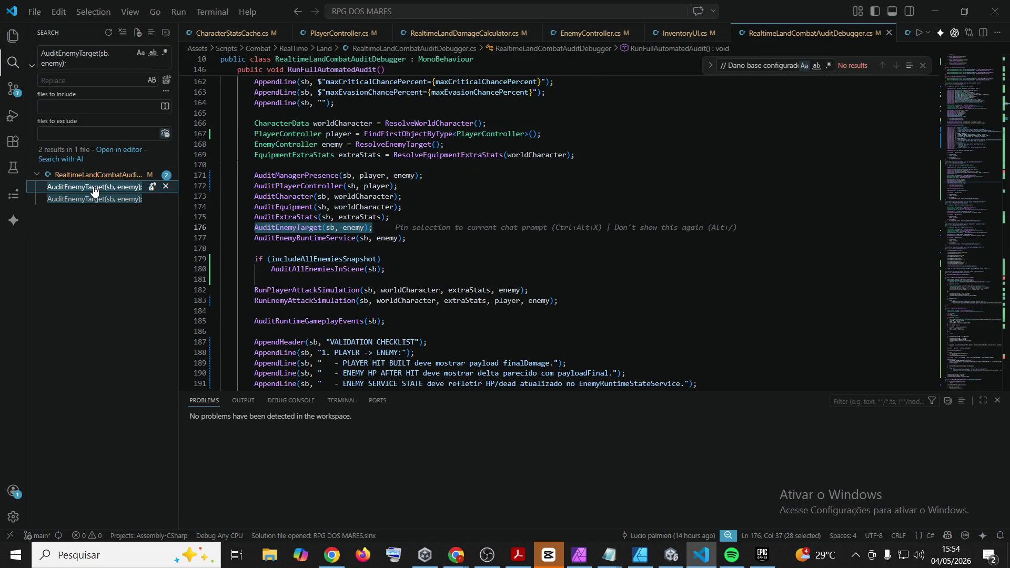
pyautogui.scroll(5, 481, 249)
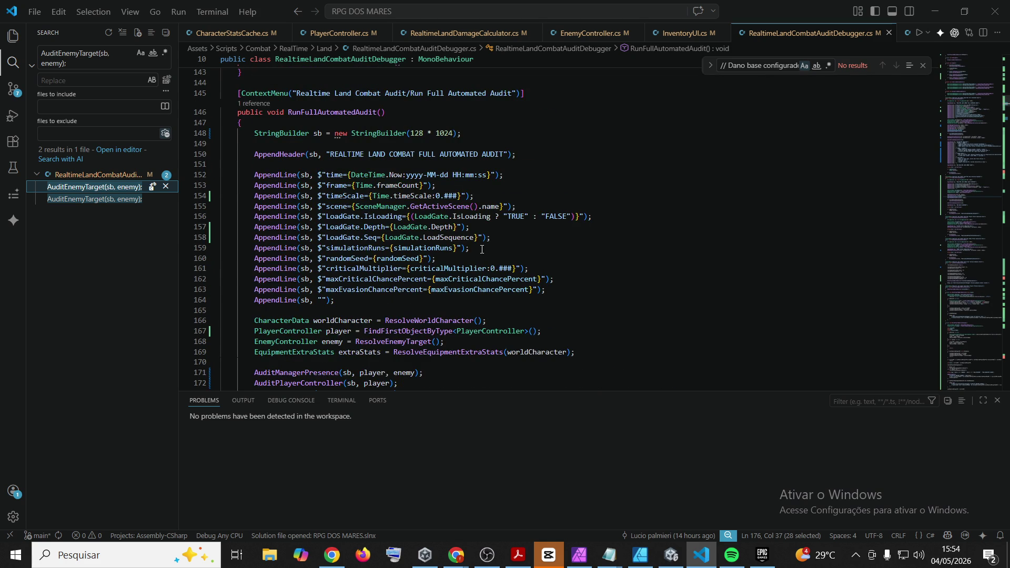
pyautogui.scroll(-5, 482, 250)
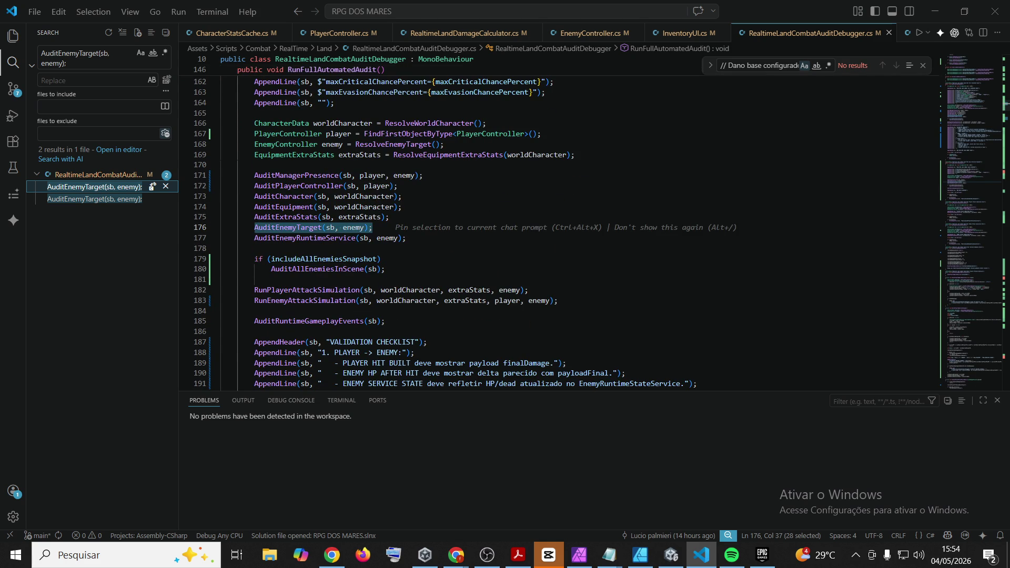
# Replace lines 176–180 with indented calls that add AuditGameDataEnemyRecords(sb) after AuditEnemyRuntimeService
pyautogui.moveTo(400, 269)
pyautogui.mouseDown()
pyautogui.moveTo(232, 217)
pyautogui.moveTo(210, 229)
pyautogui.moveTo(172, 229)
pyautogui.mouseUp()
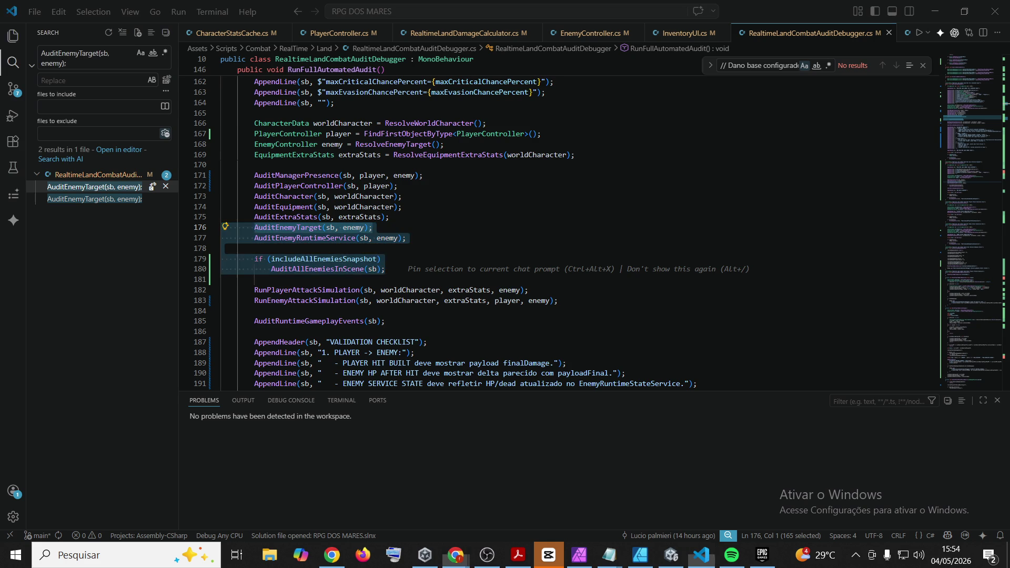
pyautogui.click(766, 8)
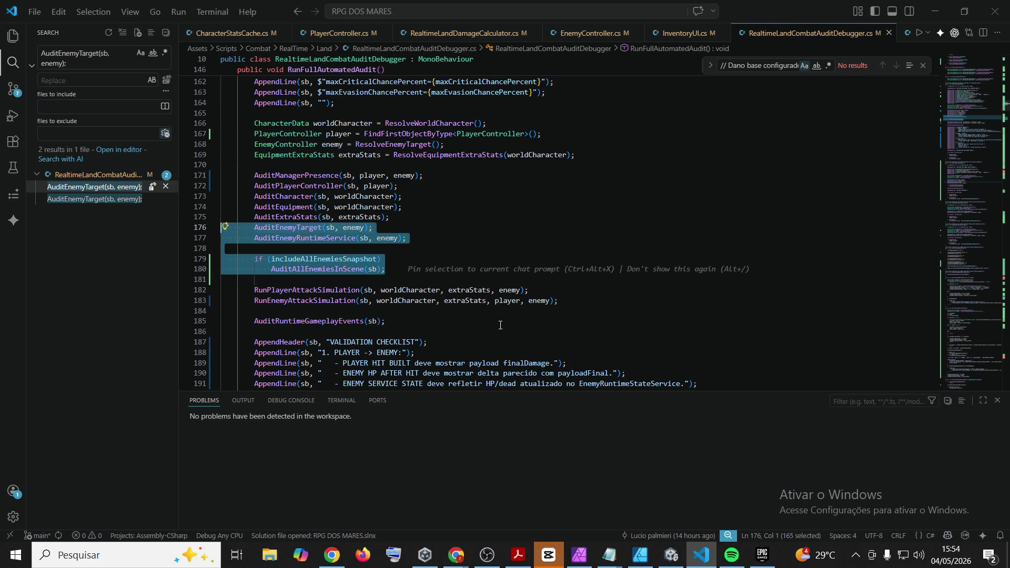
pyautogui.write('AuditEnemyTarget(sb, enemy); AuditEnemyRuntimeService(sb, enemy); AuditGameDataEnemyRecords(sb);  if (includeAllEnemiesSnapshot)     AuditAllEnemiesInScene(sb);')
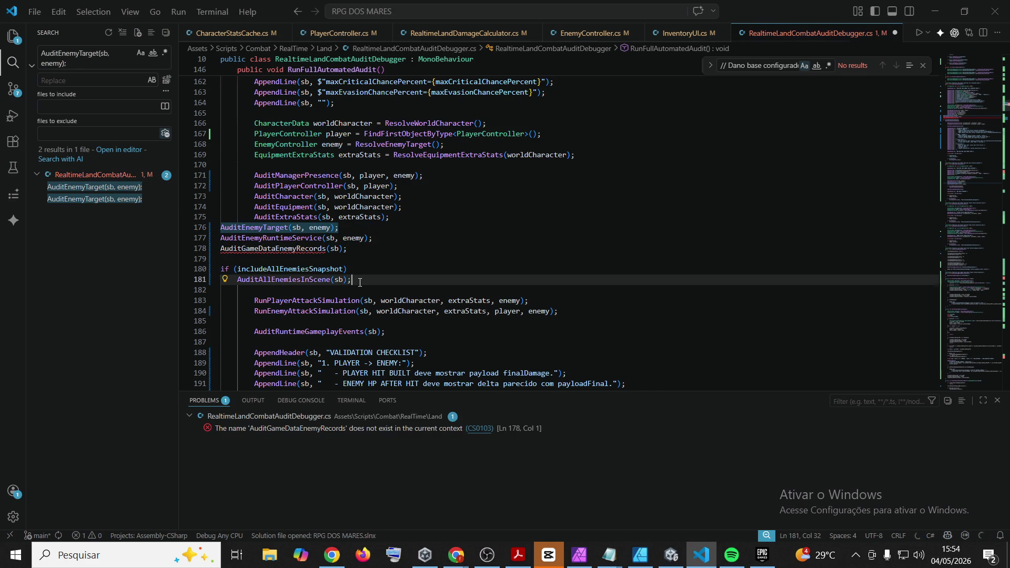
pyautogui.moveTo(358, 280); pyautogui.dragTo(191, 230)
pyautogui.hotkey('ctrl', 'c')
pyautogui.press('Tab')
pyautogui.press('Tab')
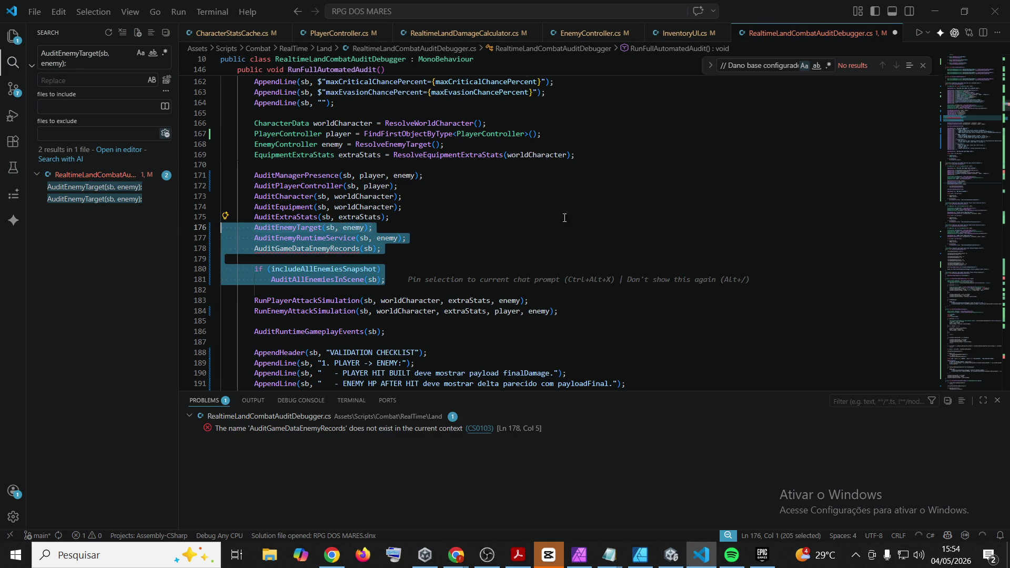
pyautogui.press('Up')
pyautogui.press('End')
pyautogui.hotkey('alt', 'Tab')
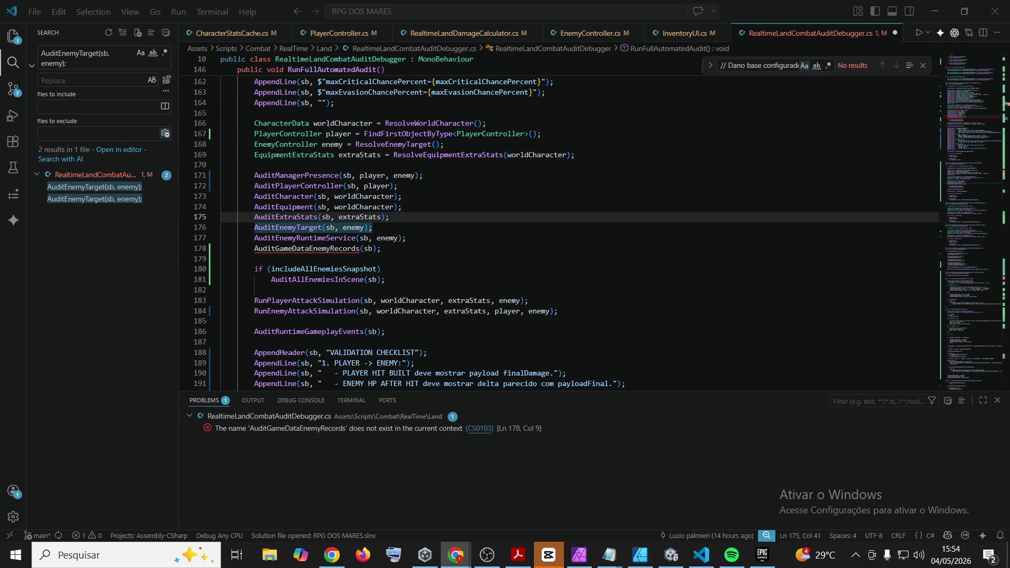
pyautogui.click(135, 200)
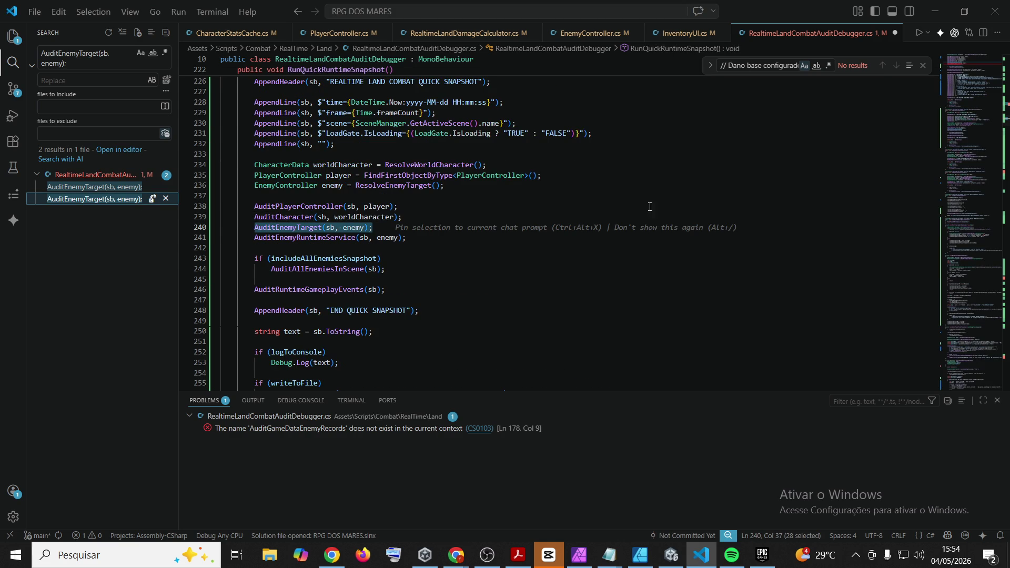
# Replace lines 240–244 in RunQuickRuntimeSnapshot with indented calls including AuditGameDataEnemyRecords(sb)
pyautogui.scroll(4, 652, 227)
pyautogui.scroll(-2, 651, 227)
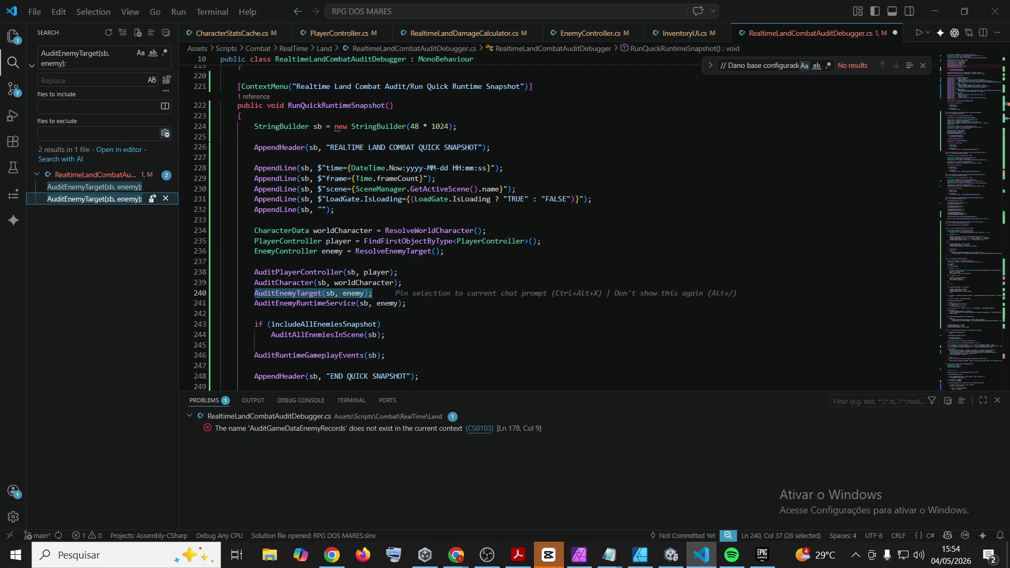
pyautogui.click(455, 555)
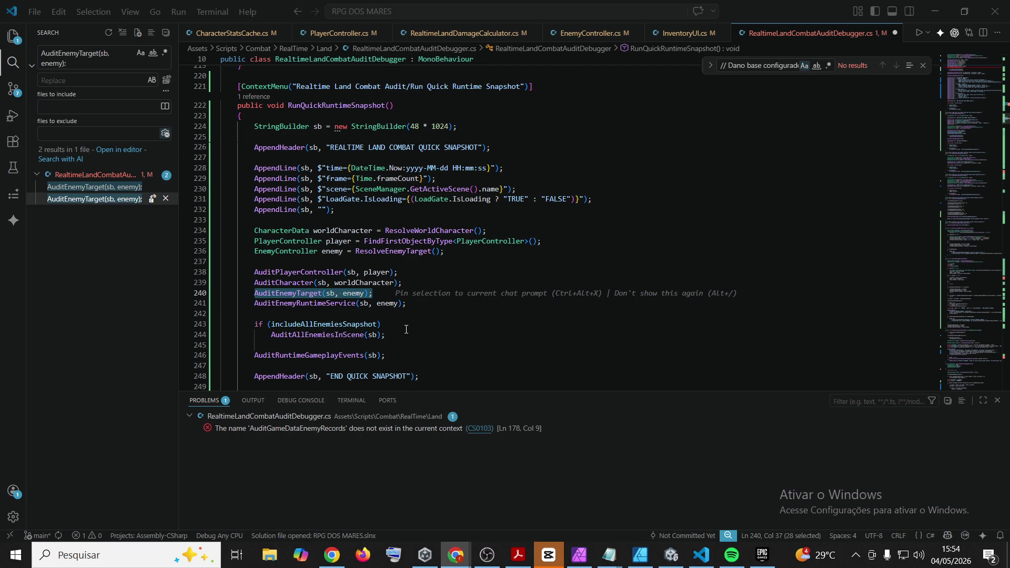
pyautogui.moveTo(406, 333)
pyautogui.mouseDown()
pyautogui.moveTo(226, 283)
pyautogui.moveTo(179, 297)
pyautogui.mouseUp()
pyautogui.hotkey('ctrl', 'v')
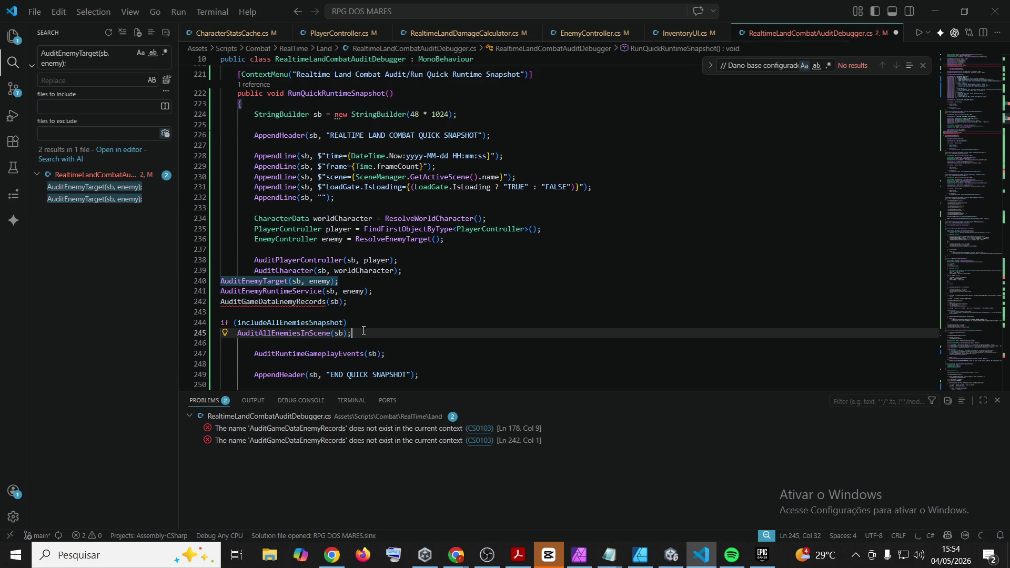
pyautogui.hotkey('shift', 'Up')
pyautogui.hotkey('shift', 'Up')
pyautogui.hotkey('shift', 'Up')
pyautogui.press('Tab')
pyautogui.press('Tab')
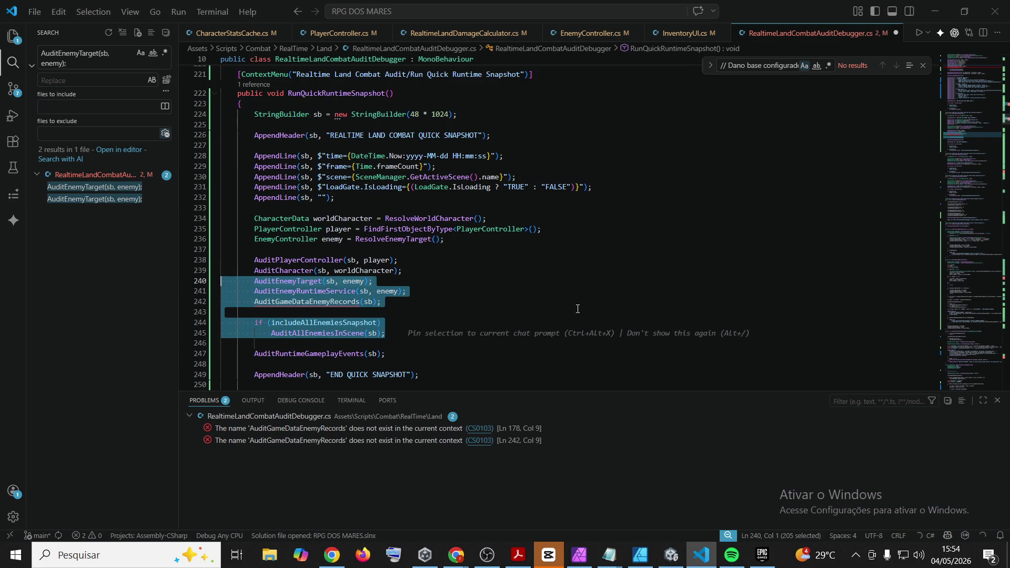
pyautogui.click(578, 308)
pyautogui.click(455, 555)
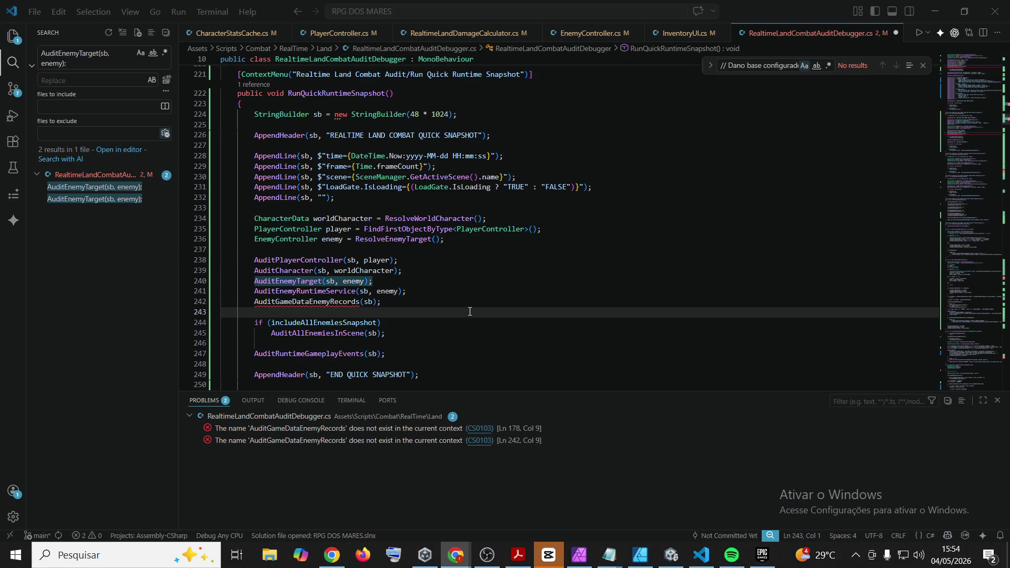
pyautogui.scroll(-2, 466, 318)
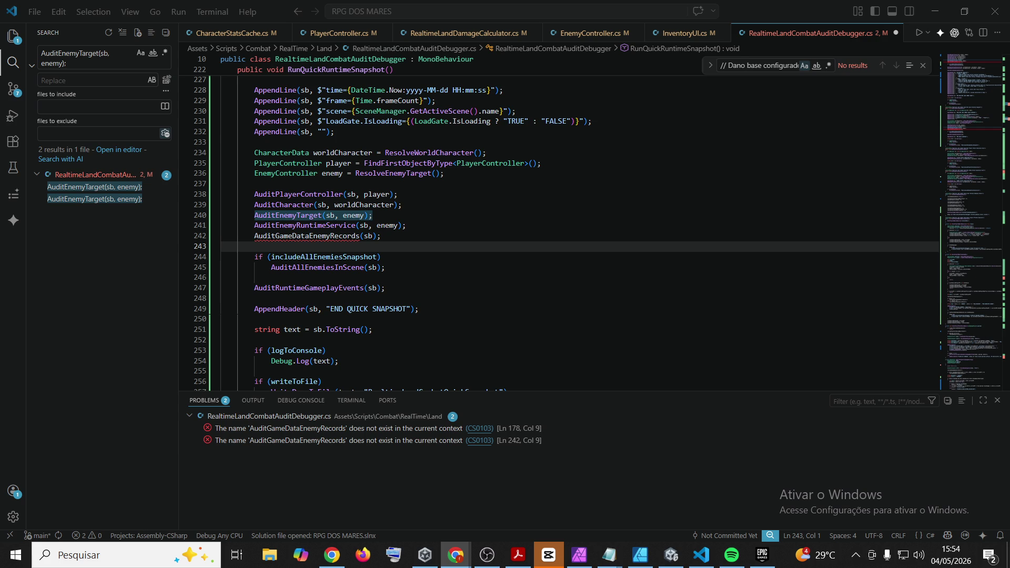
pyautogui.click(747, 64)
# Find the AuditEnemyRuntimeService definition at line 813 and place the caret after its closing brace
pyautogui.hotkey('ctrl', 'a')
pyautogui.write('AuditEnemyRuntimeService')
pyautogui.press('Return')
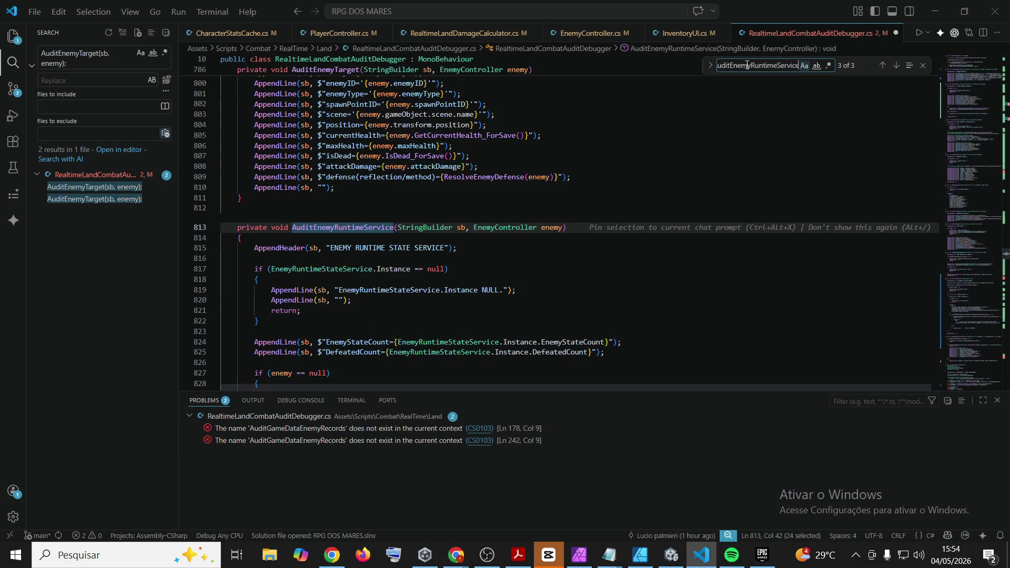
pyautogui.scroll(-7, 596, 222)
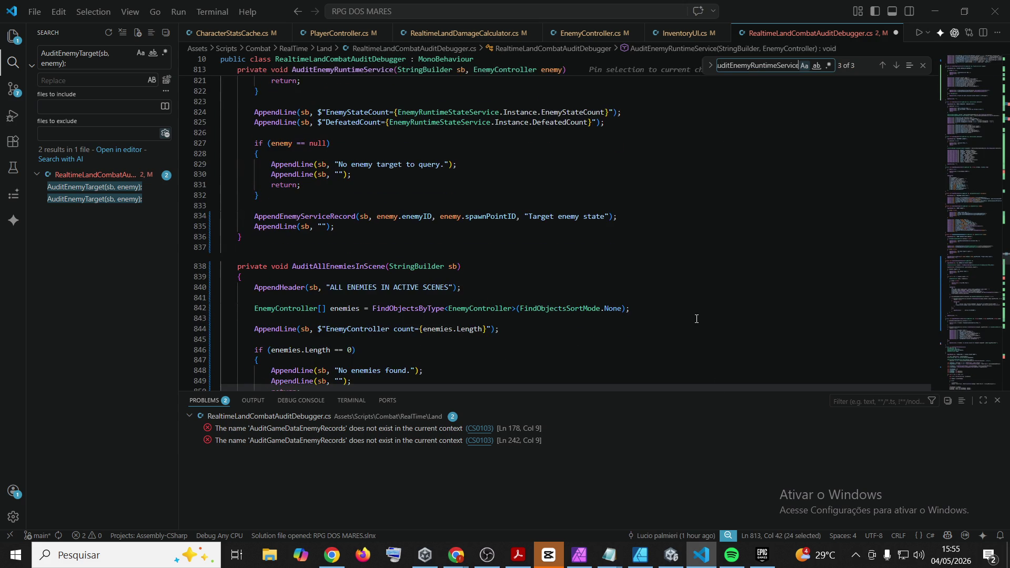
pyautogui.click(660, 248)
pyautogui.click(672, 237)
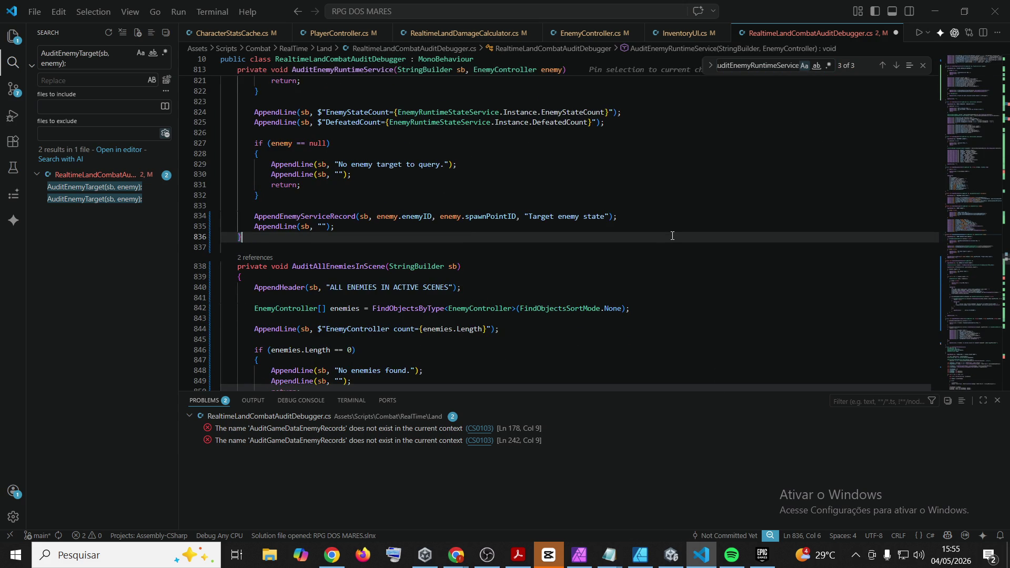
# Paste the AuditGameDataEnemyRecords method and its helper methods after line 836
pyautogui.press('Return')
pyautogui.press('Return')
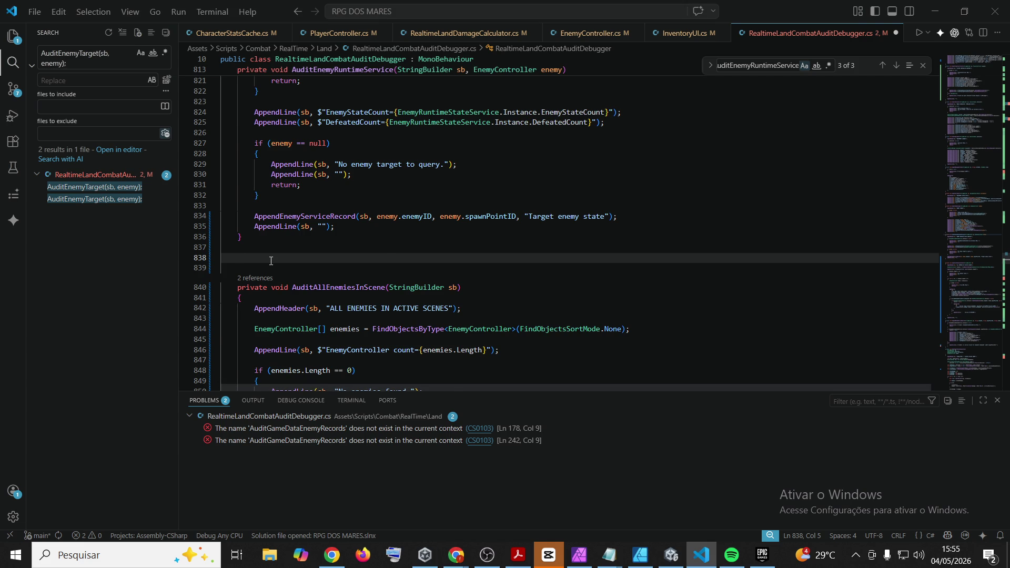
pyautogui.hotkey('ctrl', 'v')
pyautogui.moveTo(242, 335)
pyautogui.mouseDown()
pyautogui.moveTo(218, 73)
pyautogui.moveTo(220, 250)
pyautogui.mouseUp()
pyautogui.moveTo(215, 180)
pyautogui.mouseDown()
pyautogui.moveTo(218, 263)
pyautogui.moveTo(219, 84)
pyautogui.moveTo(218, 321)
pyautogui.moveTo(218, 73)
pyautogui.moveTo(222, 298)
pyautogui.mouseUp()
pyautogui.scroll(20, 220, 193)
pyautogui.scroll(15, 220, 194)
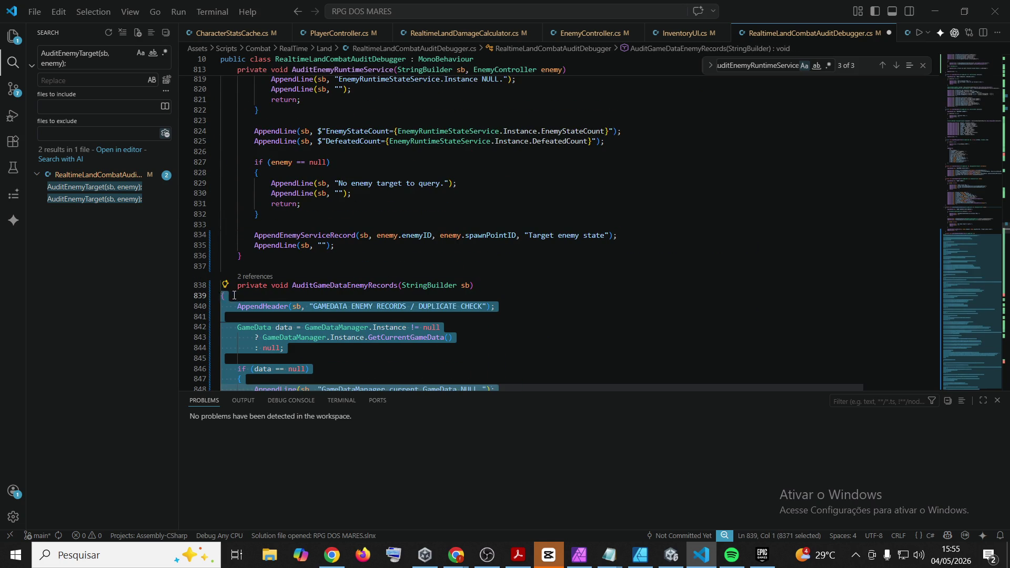
pyautogui.click(221, 267)
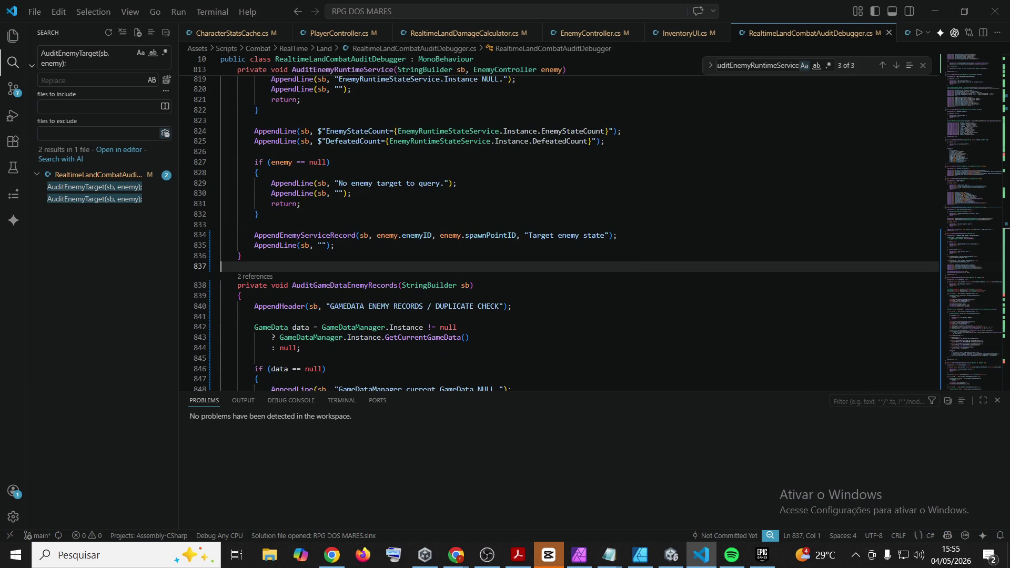
# Save the audit debugger script, check the new method's data null check, and return to Unity
pyautogui.hotkey('alt', 'Tab')
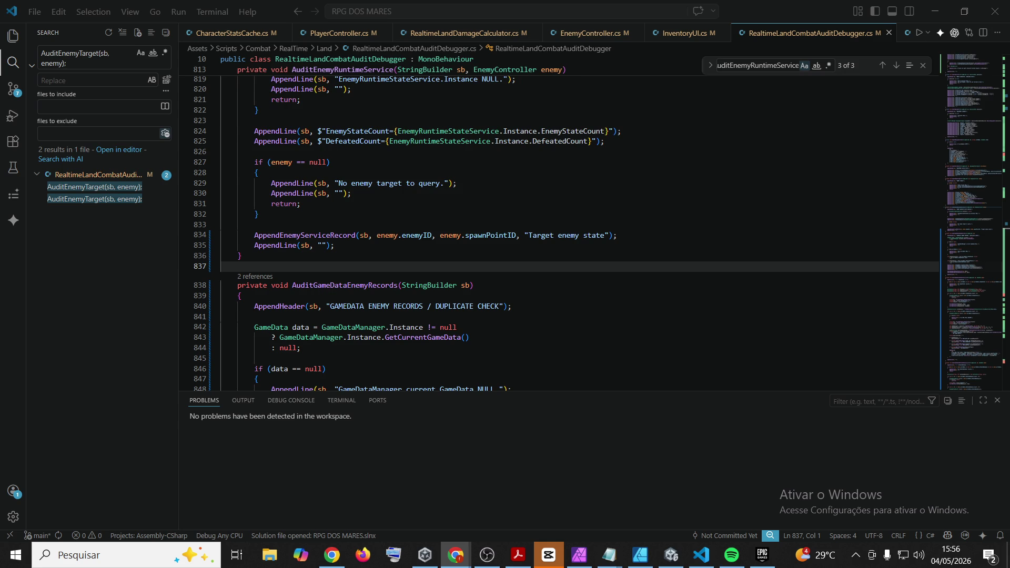
pyautogui.click(535, 372)
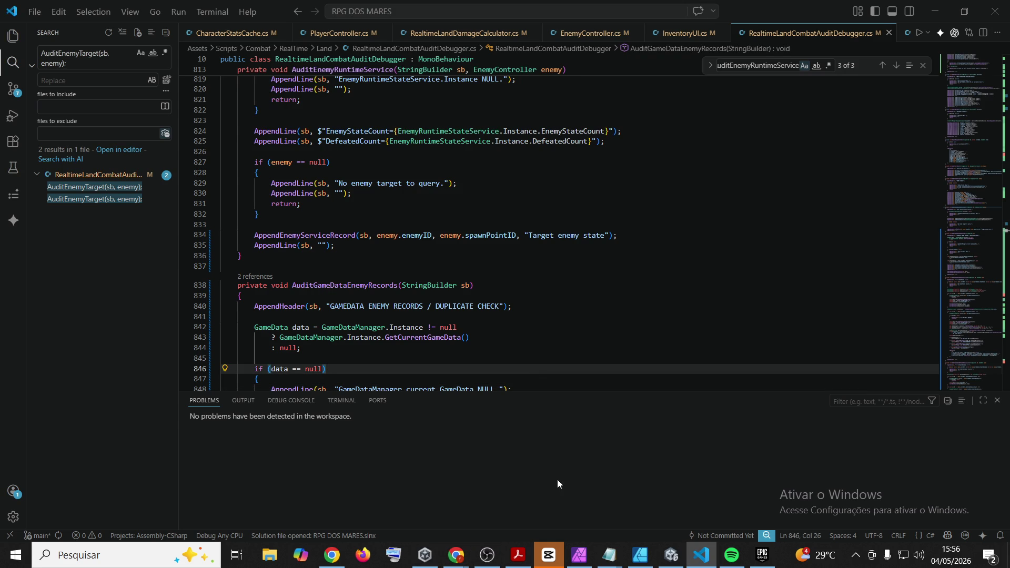
pyautogui.click(671, 559)
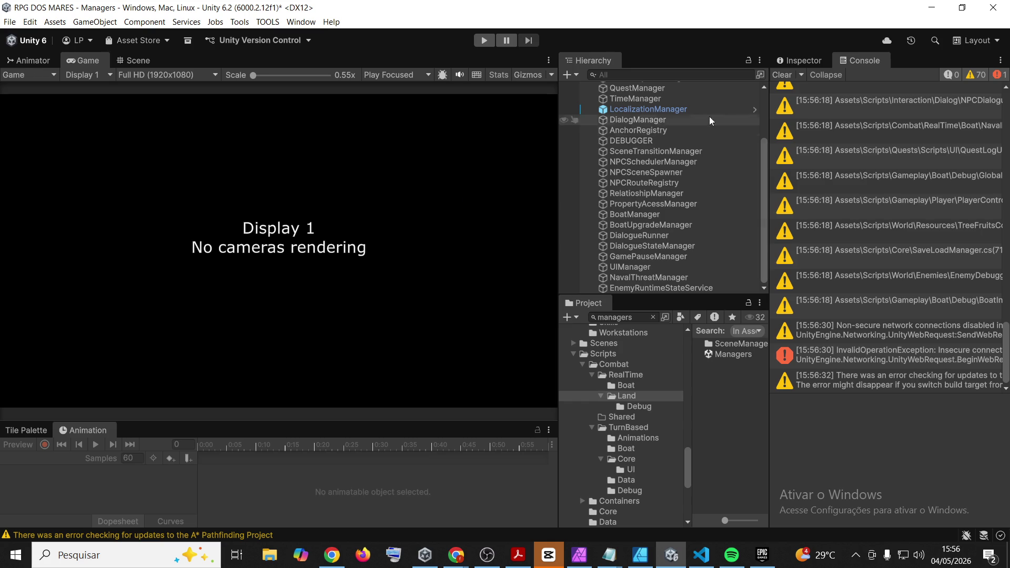
# Clear the Unity Console after the recompile, leaving zero errors, warnings and messages
pyautogui.click(783, 74)
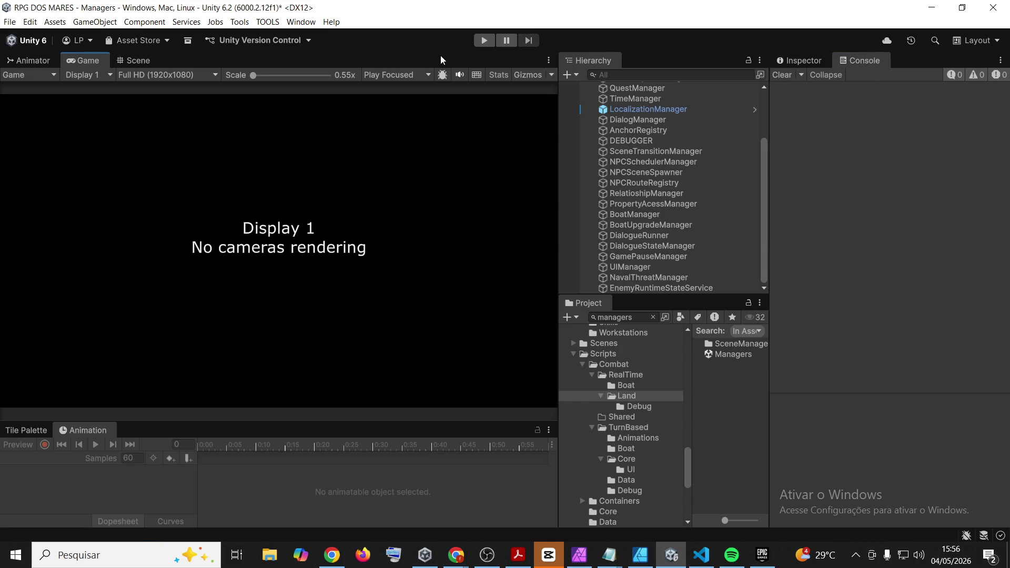
# Continue the saved game, close the inventory, and log a combat snapshot with F9
pyautogui.click(484, 40)
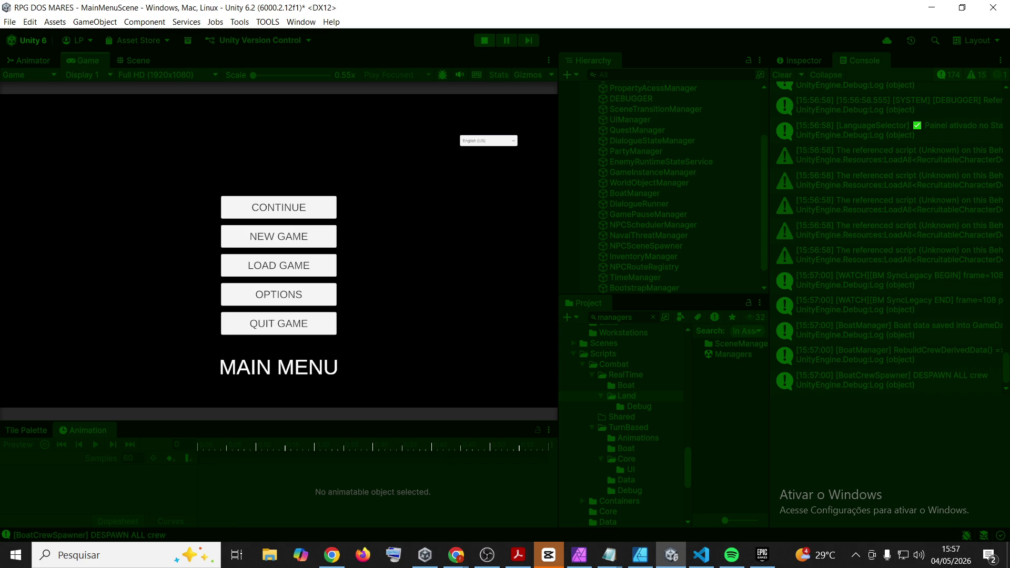
pyautogui.click(301, 205)
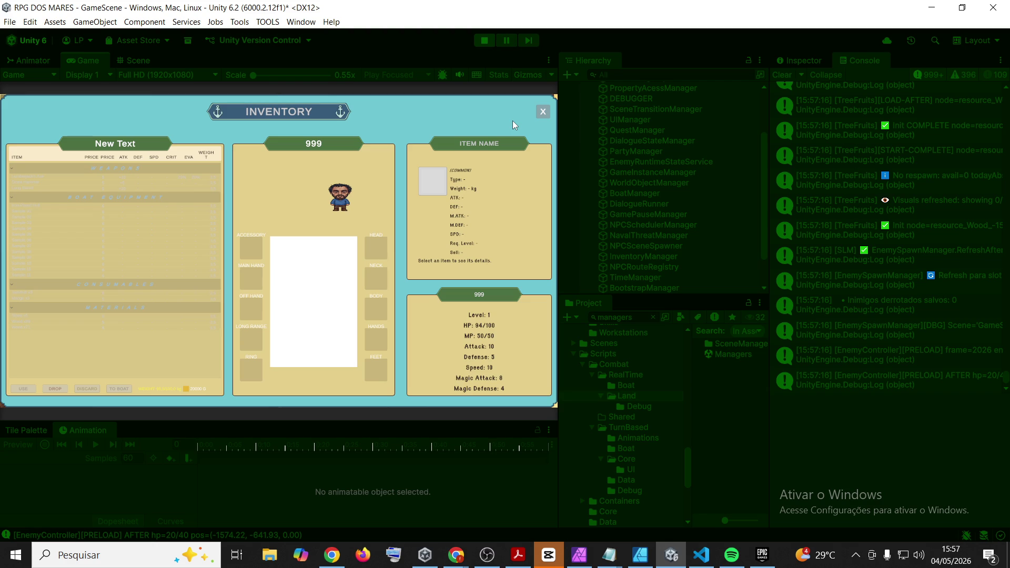
pyautogui.press('i')
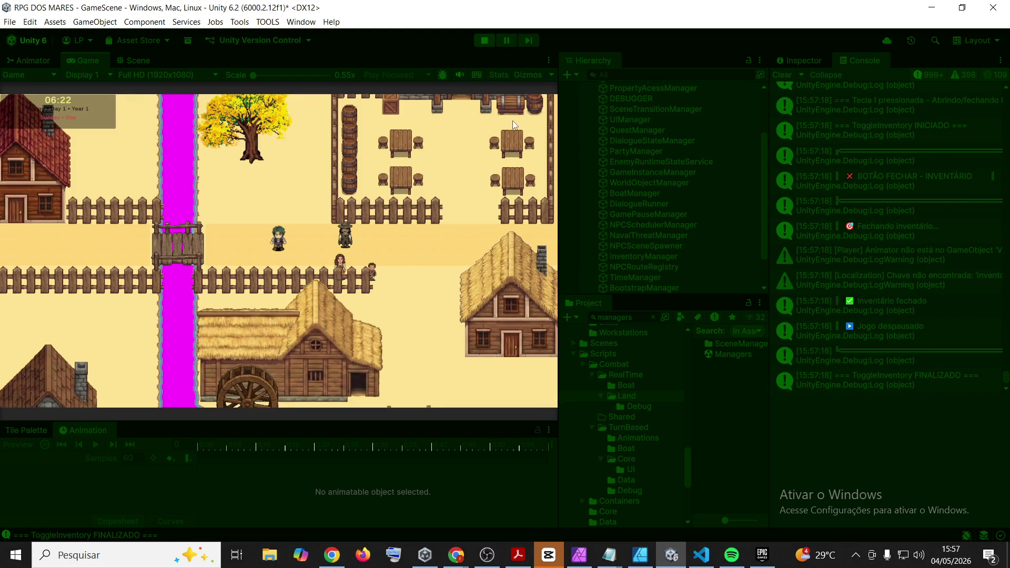
pyautogui.press('F9')
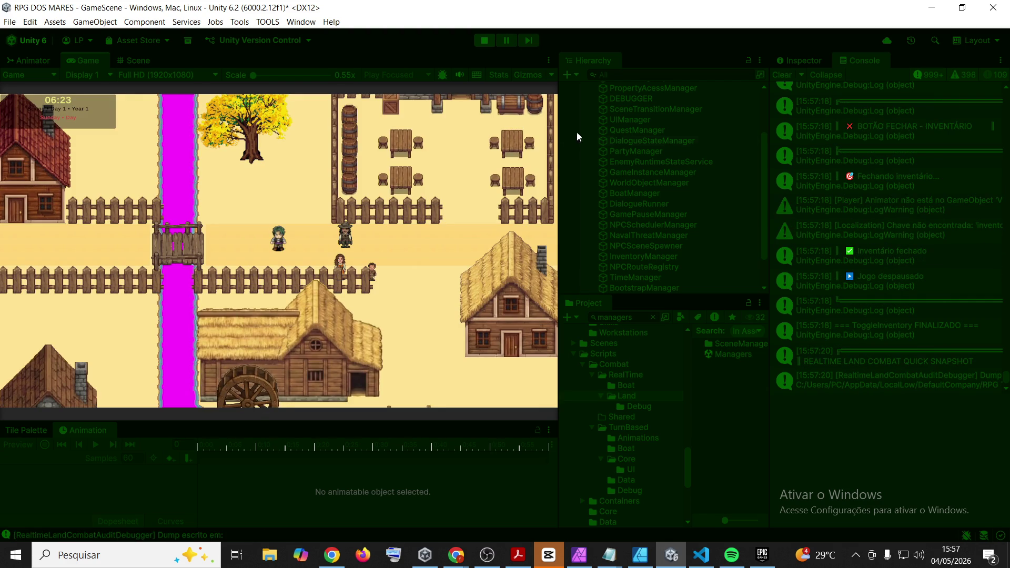
pyautogui.click(901, 361)
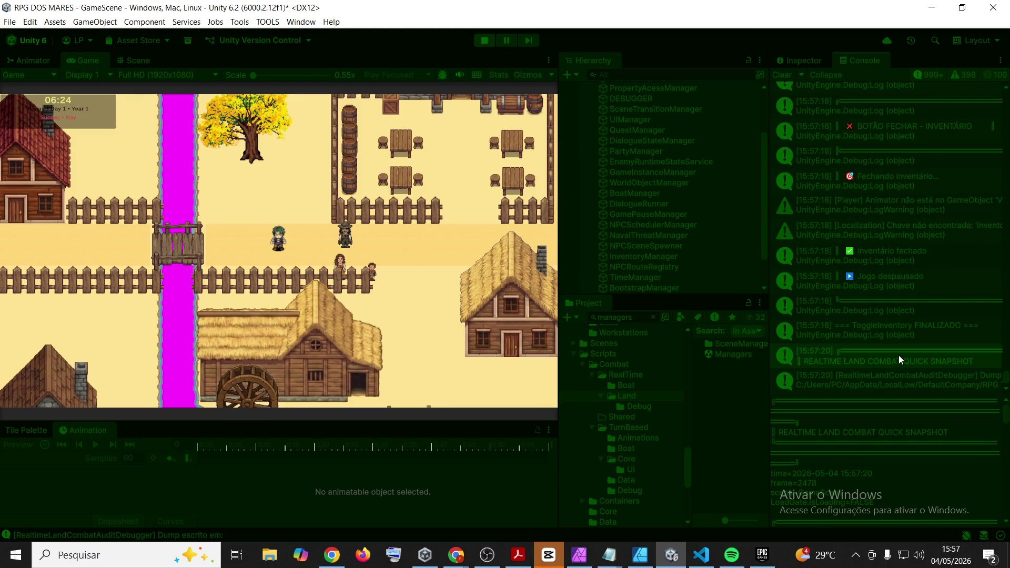
pyautogui.click(456, 555)
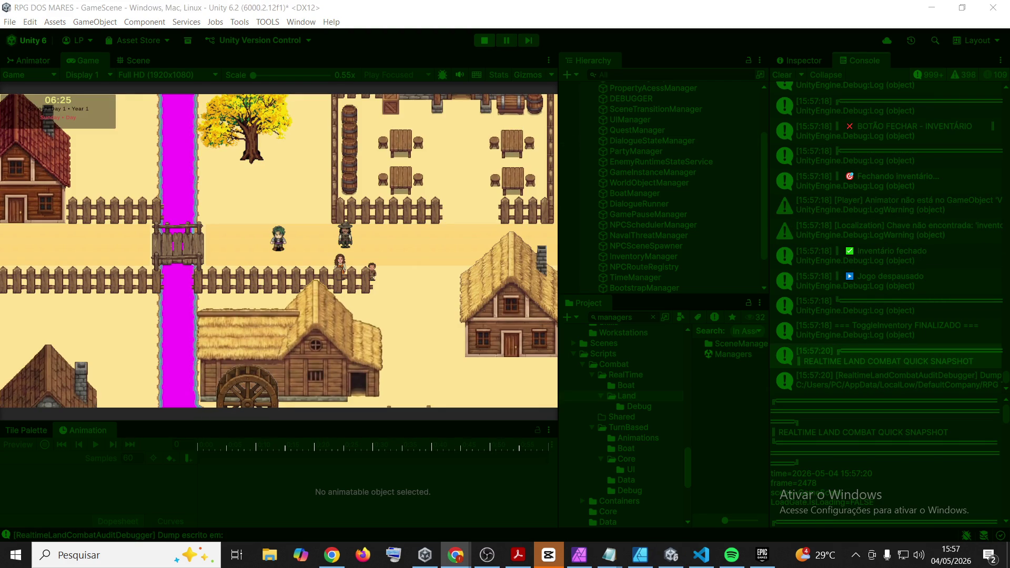
pyautogui.click(80, 59)
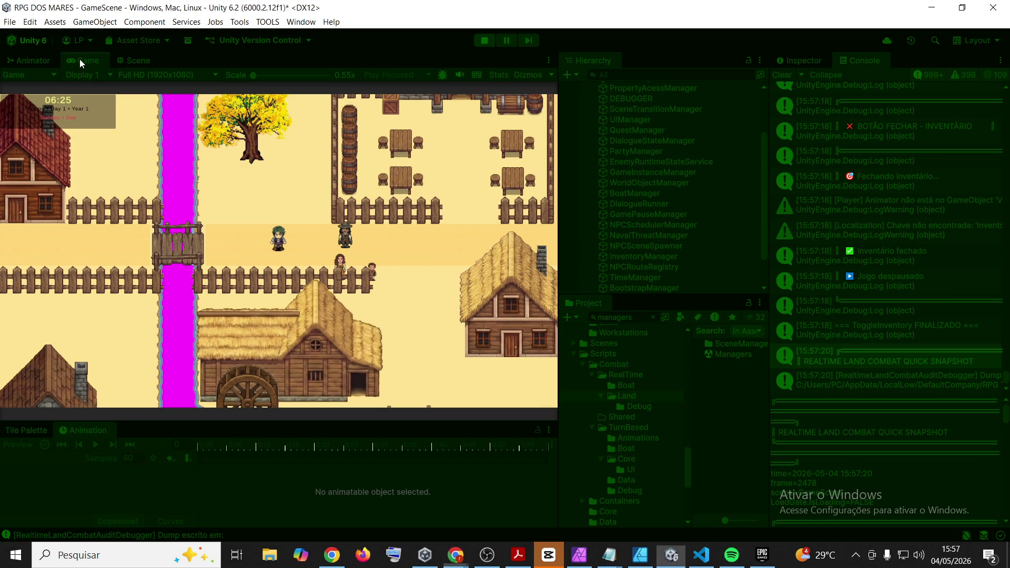
# Walk the player around the village with WASD, then stop Play mode
pyautogui.press('d')
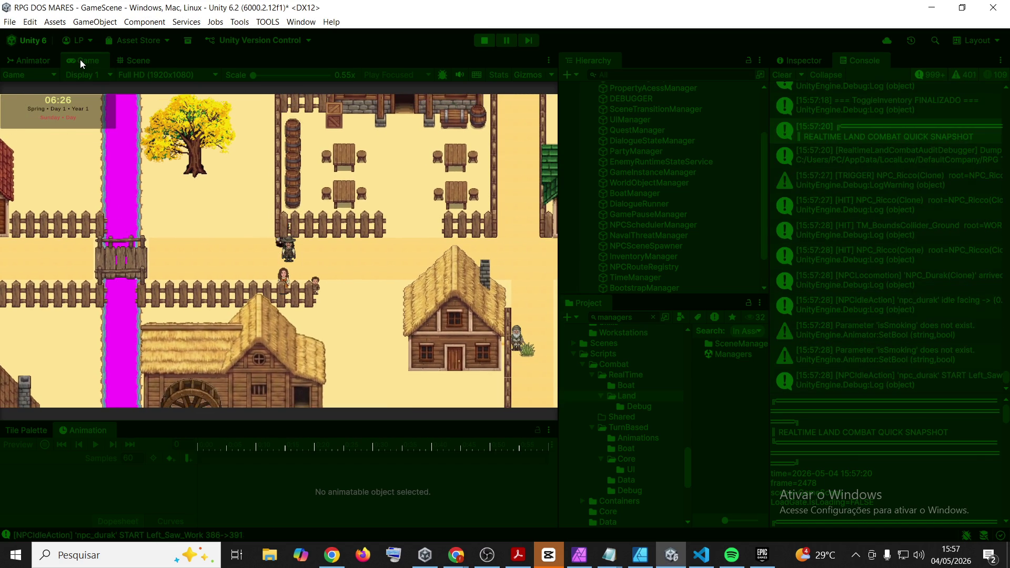
pyautogui.press('d')
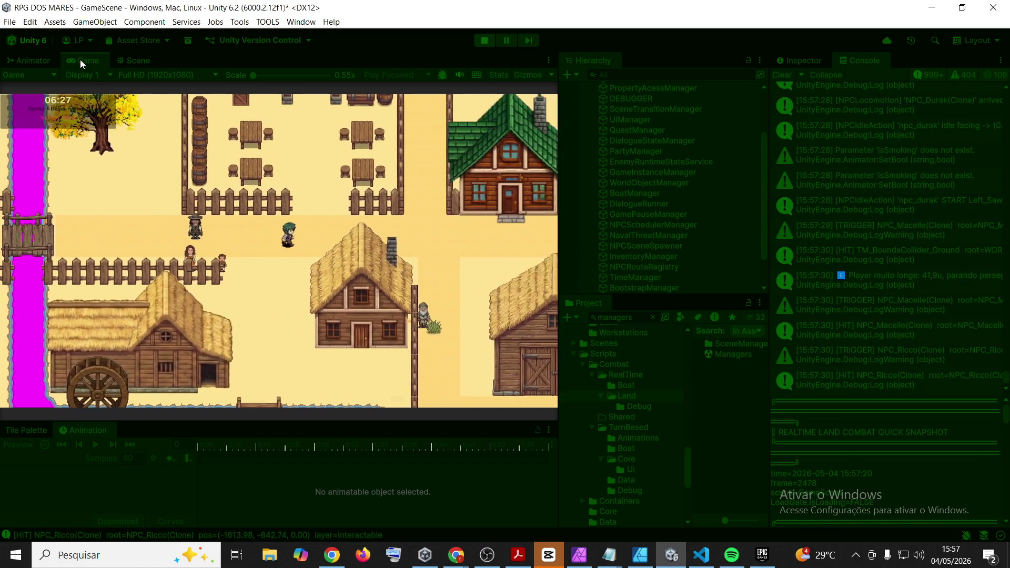
pyautogui.press('d')
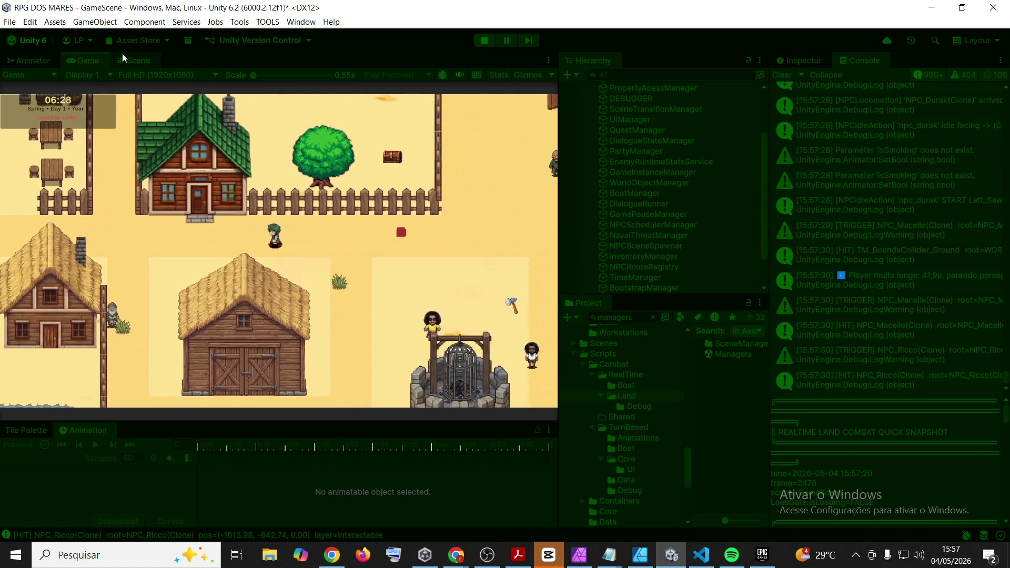
pyautogui.press('a')
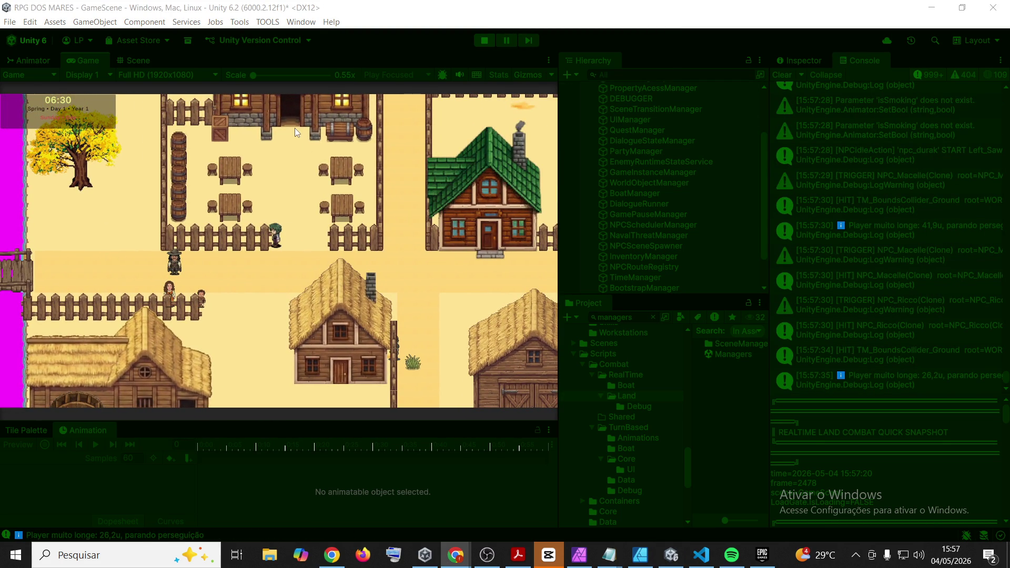
pyautogui.click(91, 65)
pyautogui.press('a')
pyautogui.press('s')
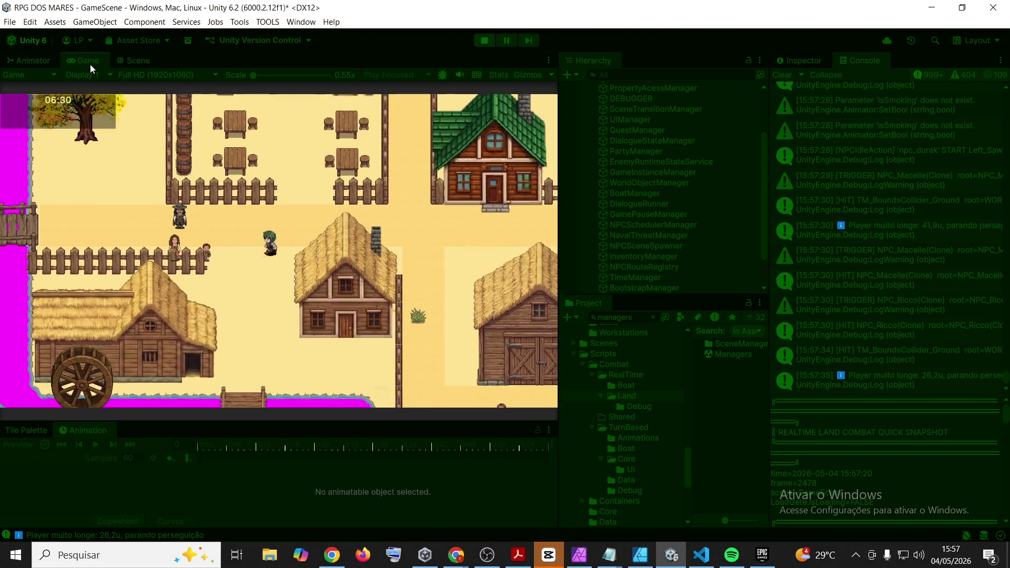
pyautogui.press('a')
pyautogui.press('w')
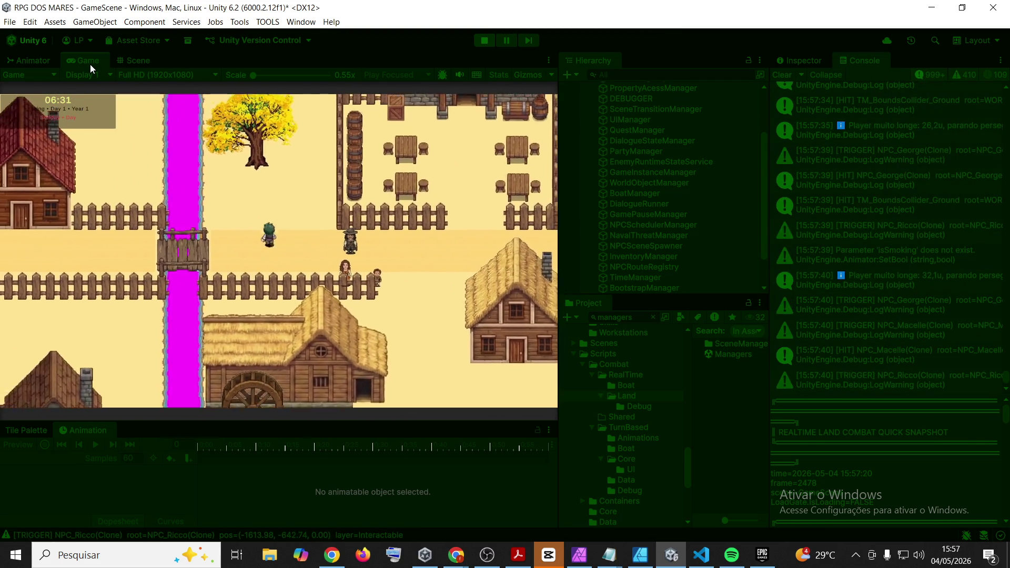
pyautogui.click(486, 42)
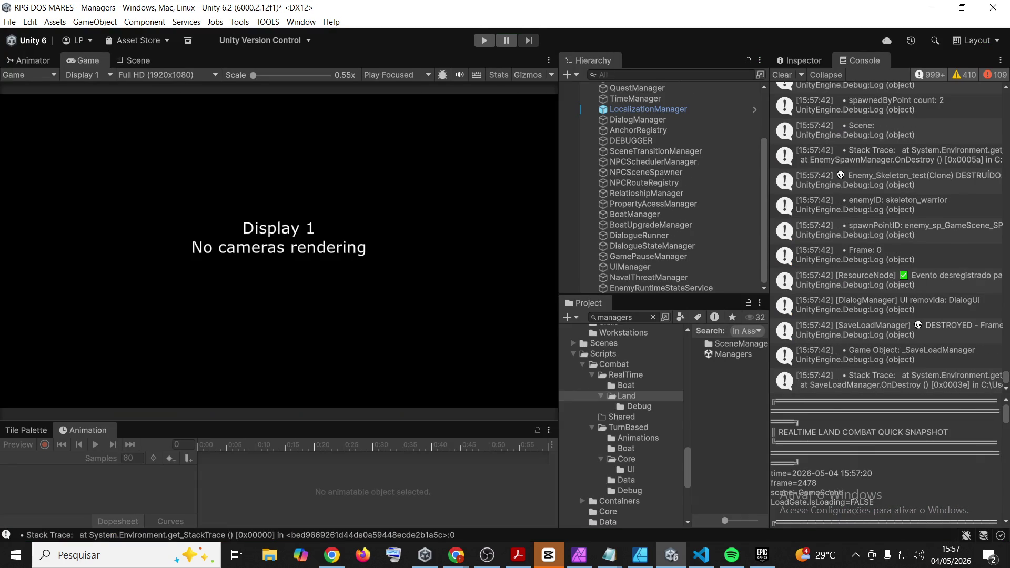
# Bring up Visual Studio Code showing the AuditGameDataEnemyRecords method
pyautogui.hotkey('alt', 'Tab')
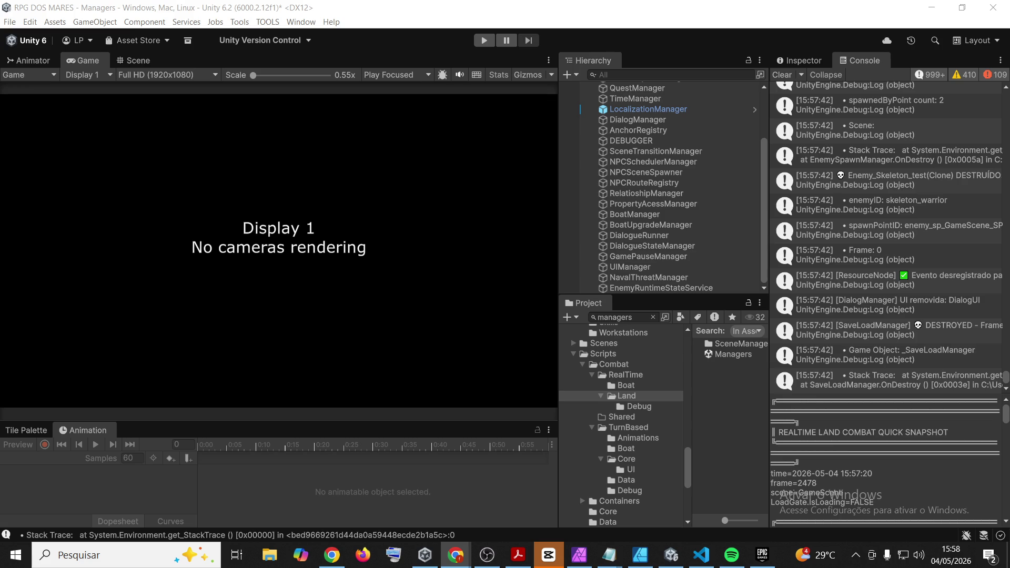
pyautogui.click(701, 555)
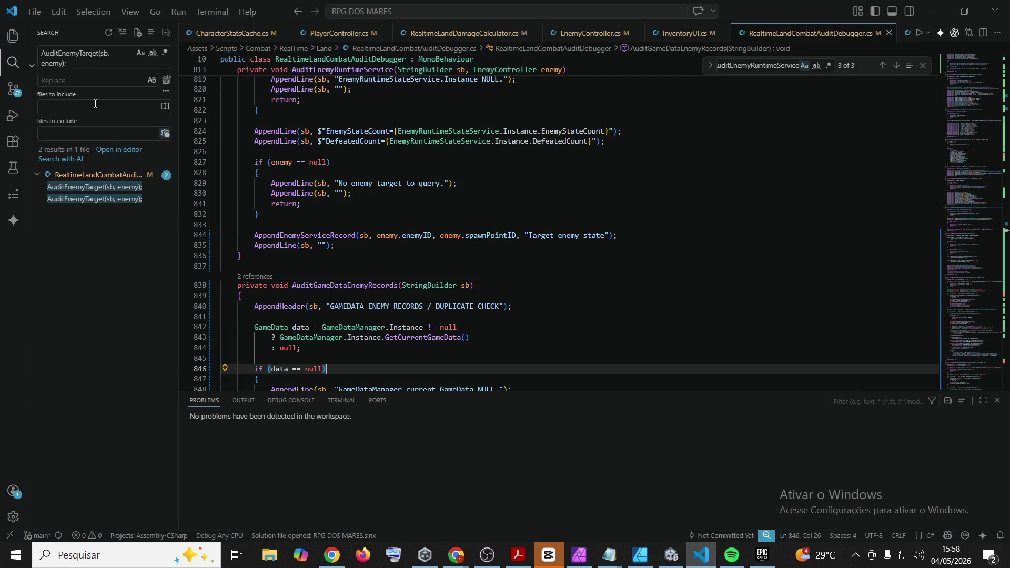
# Search the workspace for the duplicateFlags DUPLICATE_KEY line and open the matching script line
pyautogui.click(81, 60)
pyautogui.hotkey('ctrl', 'a')
pyautogui.write('duplicateFlags += $" DUPLICATE_KEY x{sameKeyCount}";')
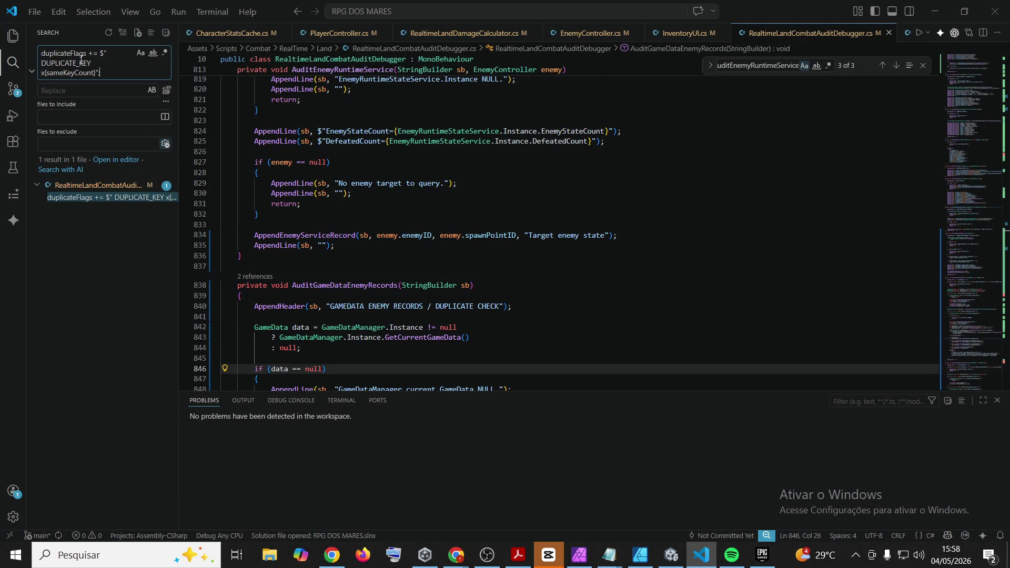
pyautogui.click(76, 201)
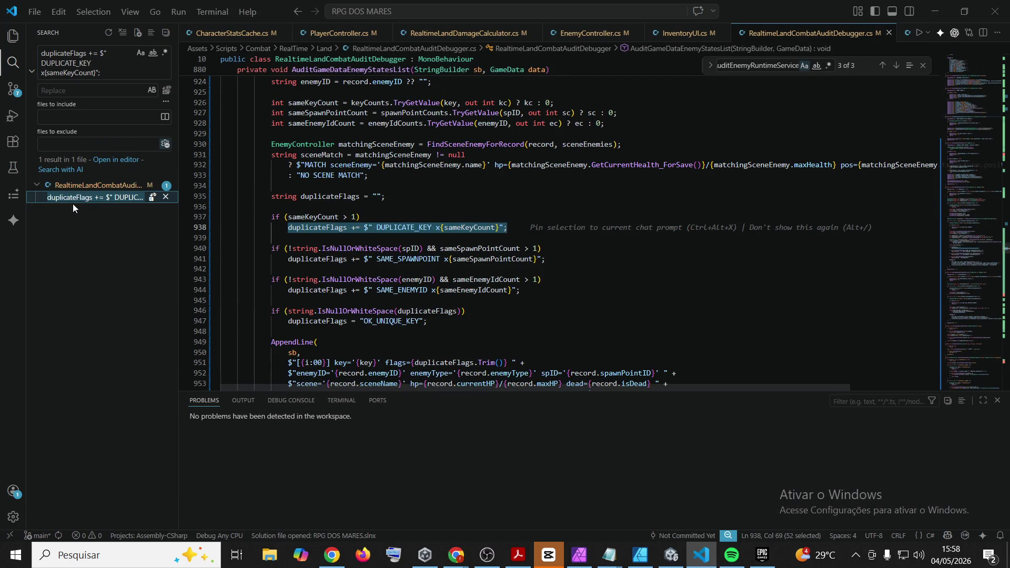
# Replace the duplicate-flags logging block (lines 937–955) with the recordKind code copied from Chrome
pyautogui.hotkey('alt', 'Tab')
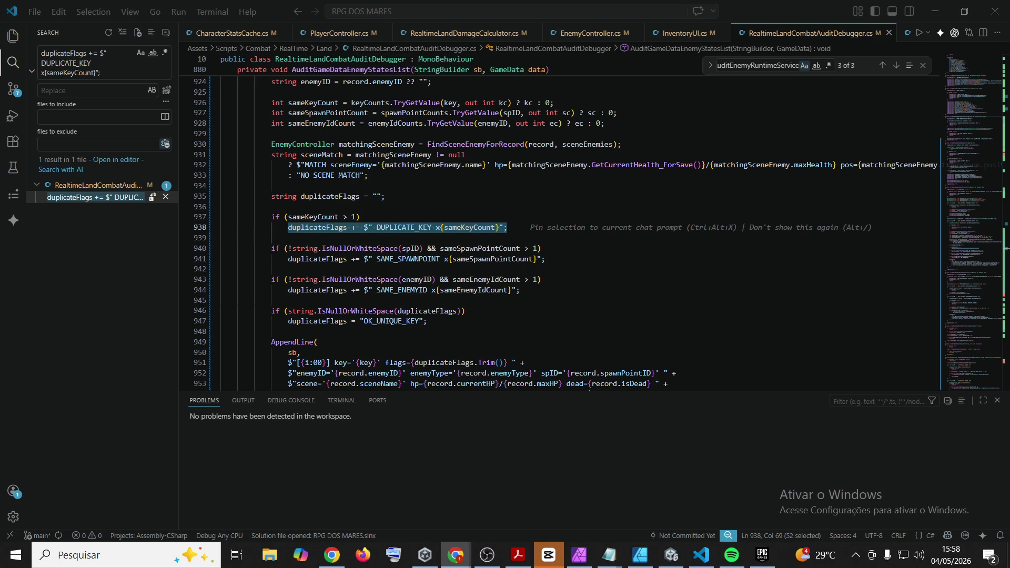
pyautogui.scroll(-3, 387, 275)
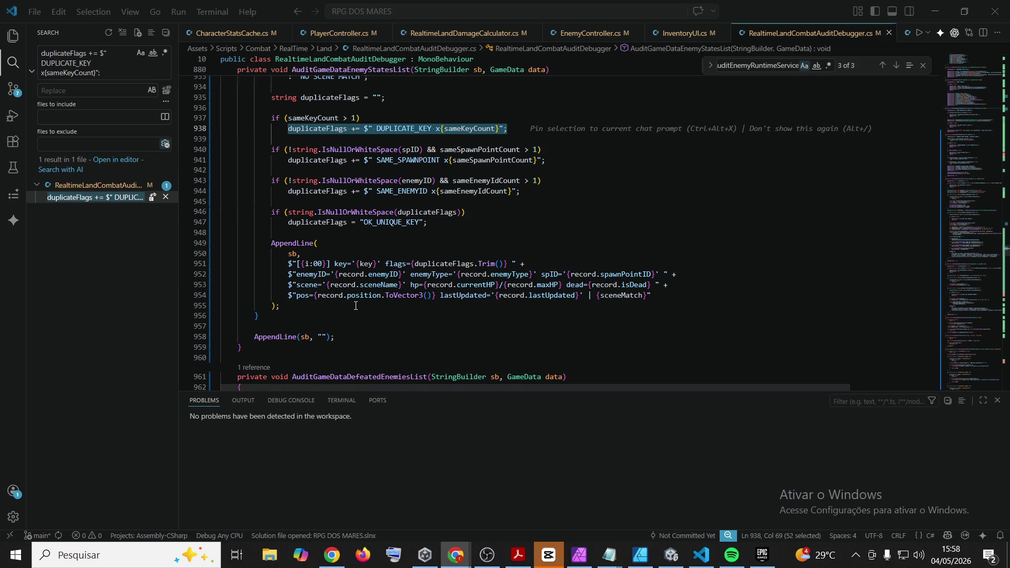
pyautogui.moveTo(324, 308)
pyautogui.mouseDown()
pyautogui.moveTo(263, 250)
pyautogui.moveTo(211, 126)
pyautogui.moveTo(99, 95)
pyautogui.mouseUp()
pyautogui.hotkey('shift', 'Down')
pyautogui.hotkey('shift', 'Down')
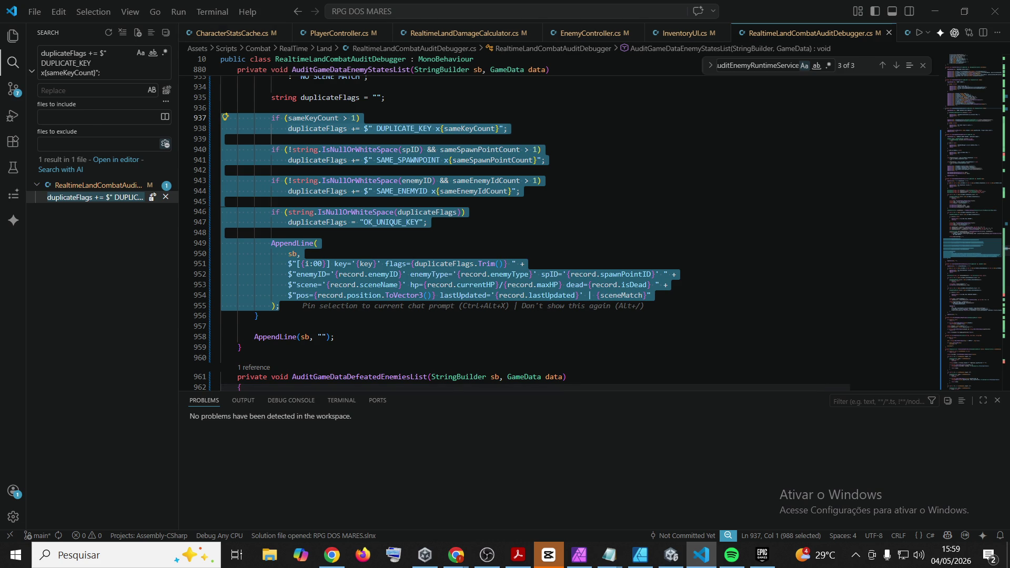
pyautogui.click(606, 224)
pyautogui.moveTo(263, 316)
pyautogui.mouseDown()
pyautogui.moveTo(236, 248)
pyautogui.moveTo(227, 100)
pyautogui.moveTo(138, 93)
pyautogui.mouseUp()
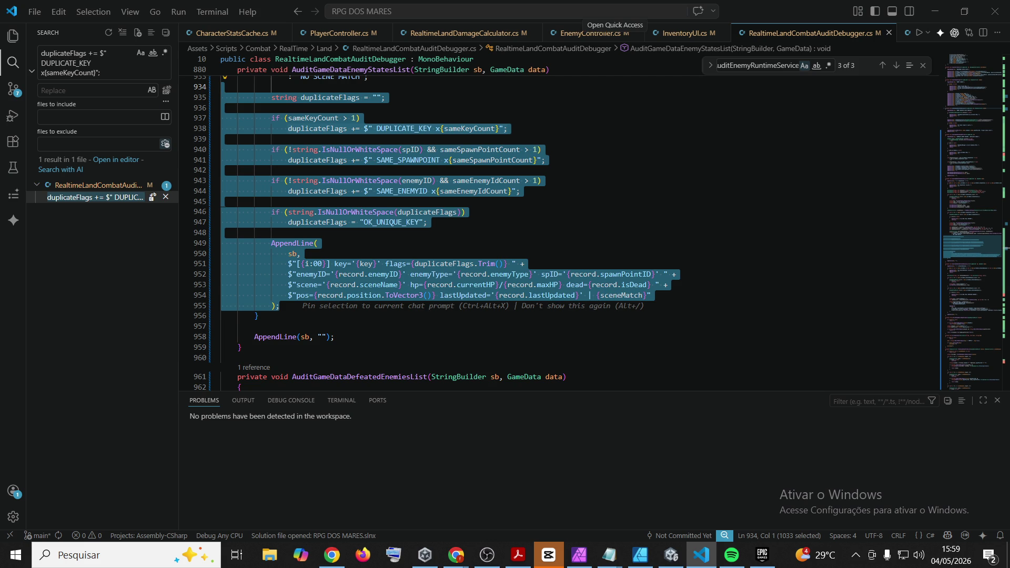
pyautogui.click(455, 555)
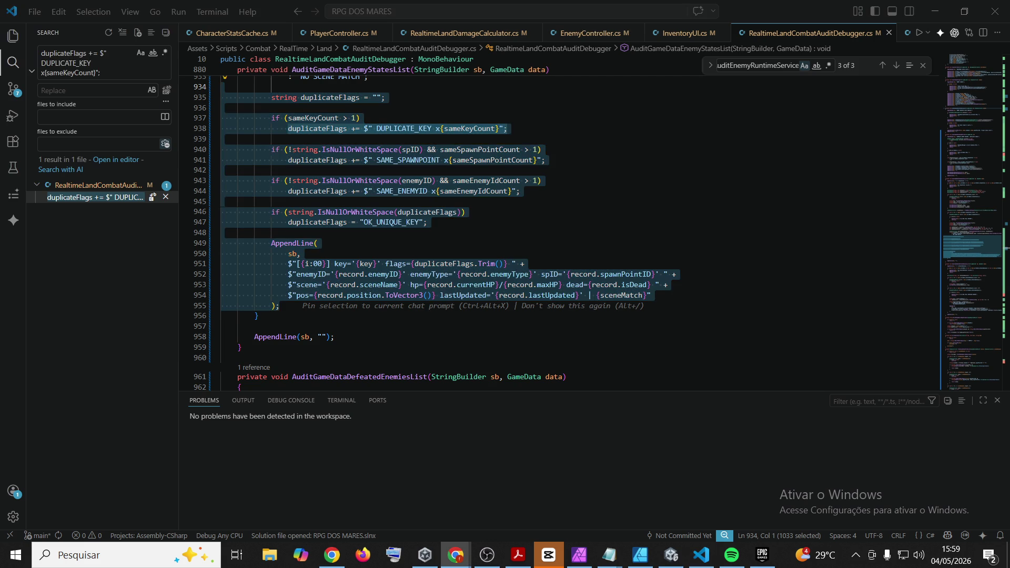
pyautogui.click(802, 17)
pyautogui.write('string duplicateFlags = "";  if (sameKeyCount > 1)     duplicateFlags += $" DUPLICATE_KEY x{sameKeyCount}";  if (!string.IsNullOrWhiteSpace(spID) && sameSpawnPointCount > 1)     duplicateFlags += $" SAME_SPAWNPOINT x{sameSpawnPointCount}";  if (!string.IsNullOrWhiteSpace(enemyID) && sameEnemyIdCount > 1)     duplicateFlags += $" SAME_ENEMYID x{sameEnemyIdCount}";  if (string.IsNullOrWhiteSpace(duplicateFlags))     duplicateFlags = "OK_UNIQUE_KEY";  string recordKind = ResolveEnemyRecordKindForAudit(record);  AppendLine(     sb,     $"[{i:00}] kind={recordKind} key=\'{key}\' flags={duplicateFlags.Trim()} " +     $"enemyID=\'{record.enemyID}\' enemyType=\'{record.enemyType}\' spID=\'{record.spawnPointID}\' " +     $"scene=\'{record.sceneName}\' hp={record.currentHP}/{record.maxHP} dead={record.isDead} " +     $"pos={record.position.ToVector3()} lastUpdated=\'{record.lastUpdated}\' | {sceneMatch}" );')
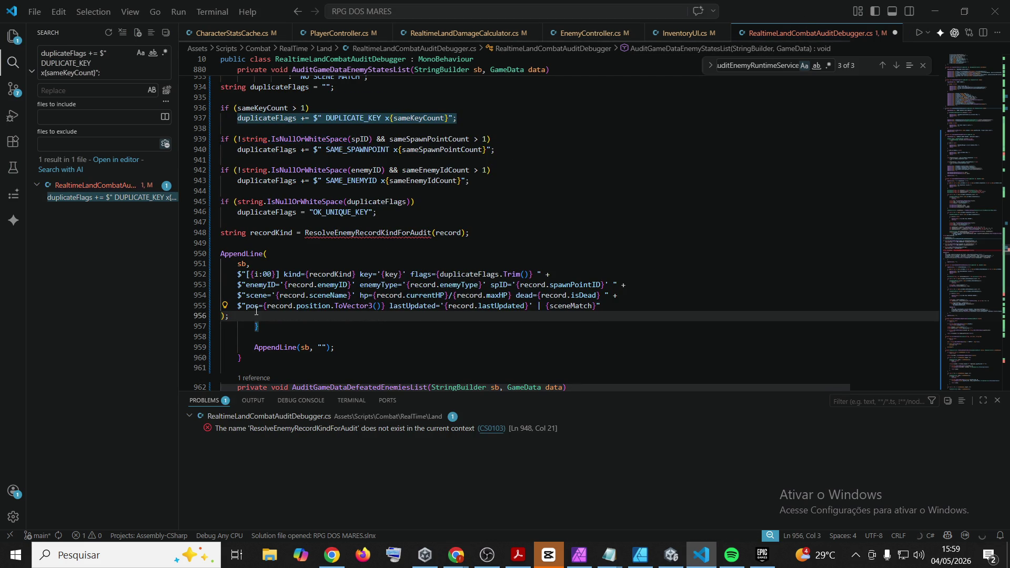
# Indent the pasted recordKind logging lines one level
pyautogui.moveTo(230, 316)
pyautogui.mouseDown()
pyautogui.moveTo(218, 202)
pyautogui.moveTo(215, 271)
pyautogui.moveTo(208, 253)
pyautogui.mouseUp()
pyautogui.scroll(5, 218, 202)
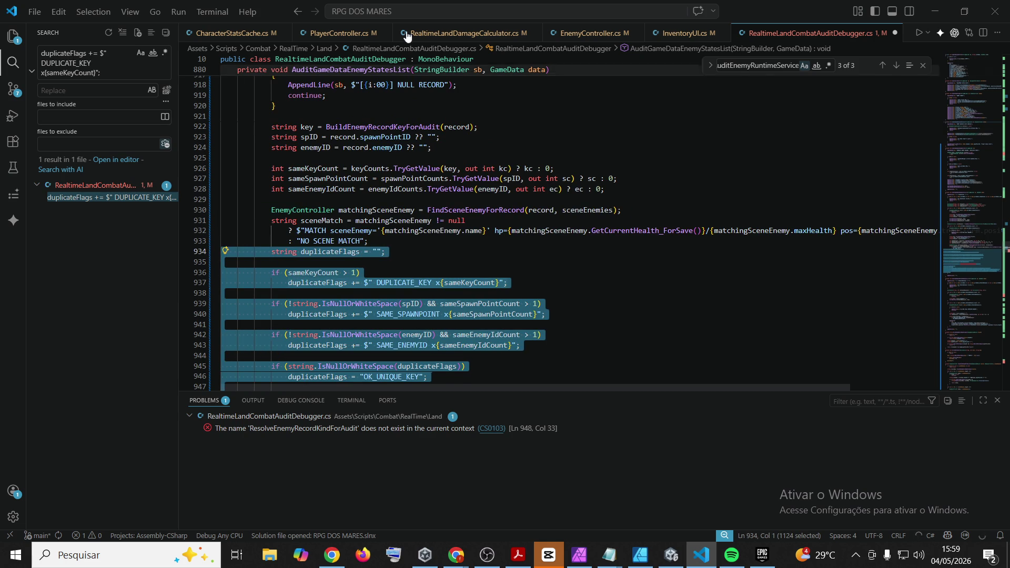
pyautogui.press('Tab')
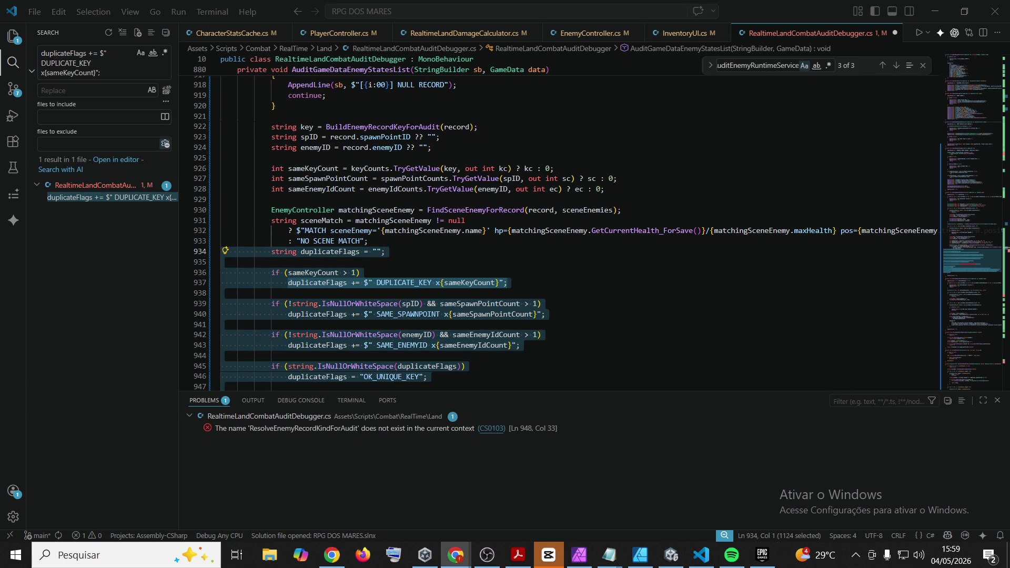
pyautogui.scroll(-5, 509, 167)
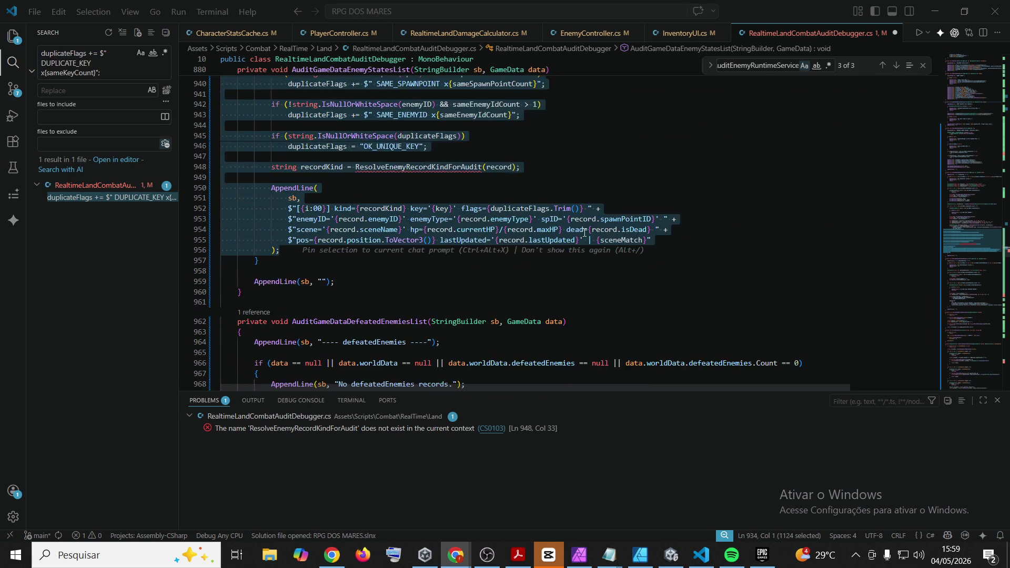
# Paste the ResolveEnemyRecordKindForAudit method below the end of the audit method
pyautogui.click(429, 259)
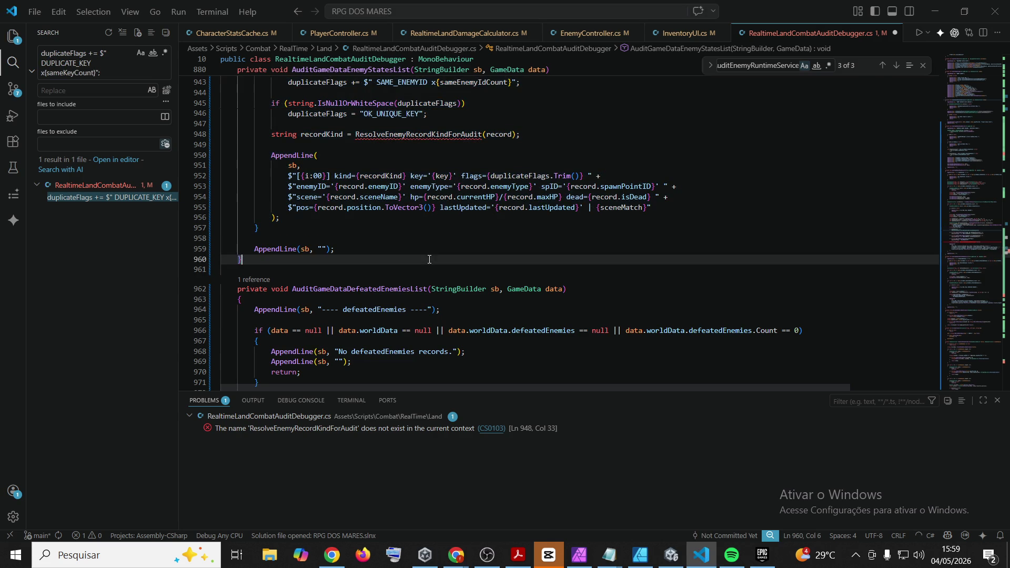
pyautogui.press('Return')
pyautogui.press('Return')
pyautogui.write('private string ResolveEnemyRecordKindForAudit(EnemyRuntimeRecord record) {     if (record == null)         return "UNKNOWN_RECORD";      string enemyID = record.enemyID != null ? record.enemyID.ToLowerInvariant() : "";     string enemyType = record.enemyType != null ? record.enemyType.ToLowerInvariant() : "";     string spawnPointID = record.spawnPointID != null ? record.spawnPointID.ToLowerInvariant() : "";      if (enemyID.Contains("naval") ||         enemyType.Contains("naval") ||         spawnPointID.Contains("boat") ||         spawnPointID.Contains("naval"))     {         return "NAVAL_RECORD";     }      return "LAND_RECORD"; }')
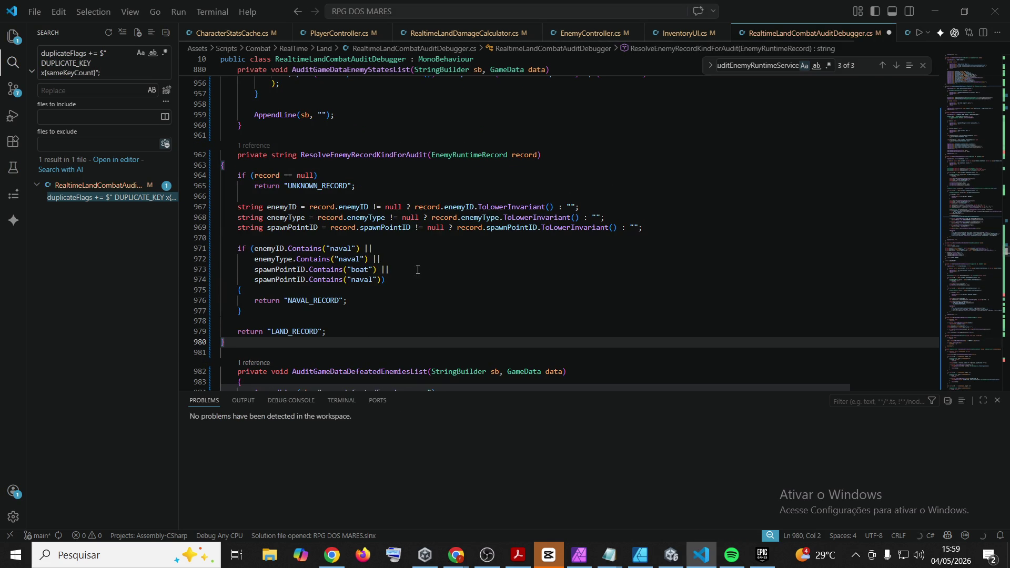
pyautogui.hotkey('shift', 'Up')
pyautogui.hotkey('shift', 'Up')
pyautogui.hotkey('shift', 'Up')
pyautogui.hotkey('shift', 'End')
pyautogui.scroll(2, 485, 212)
pyautogui.hotkey('shift', 'Up')
pyautogui.hotkey('shift', 'Up')
pyautogui.hotkey('shift', 'Up')
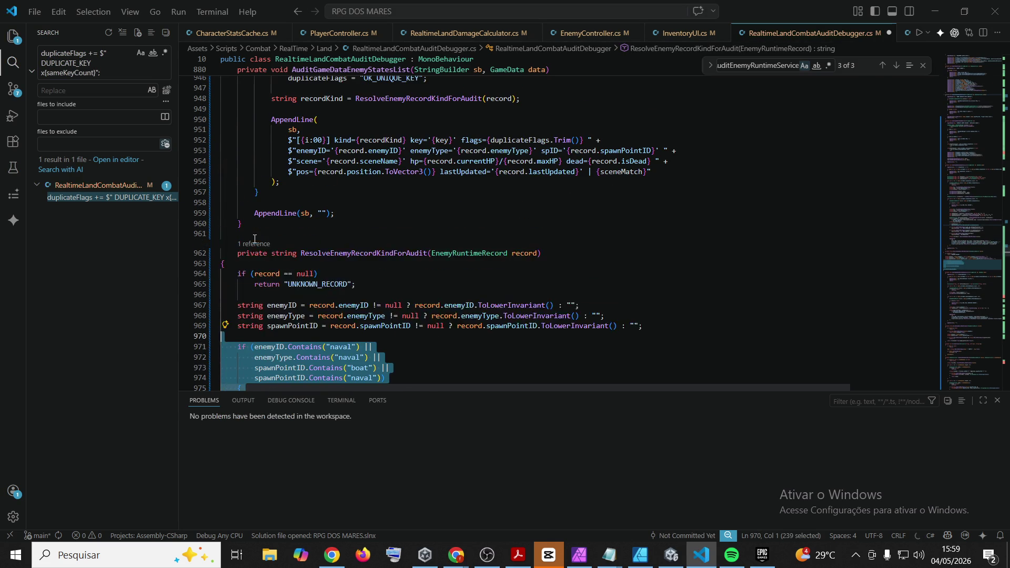
pyautogui.hotkey('shift', 'Home')
pyautogui.hotkey('shift', 'Home')
# Save the audit debugger script and minimise VS Code to return to Unity
pyautogui.click(485, 211)
pyautogui.hotkey('ctrl', 's')
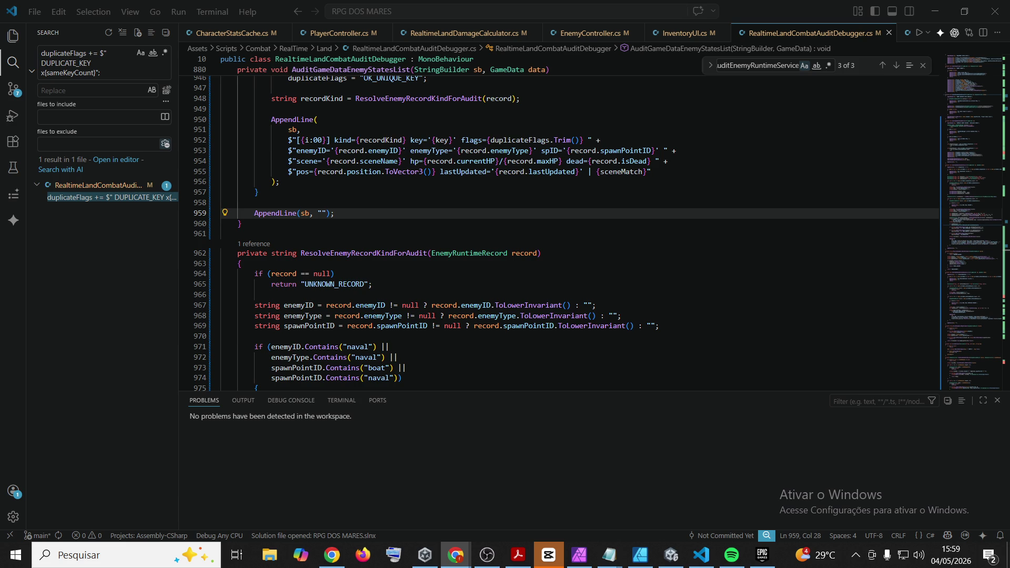
pyautogui.click(621, 305)
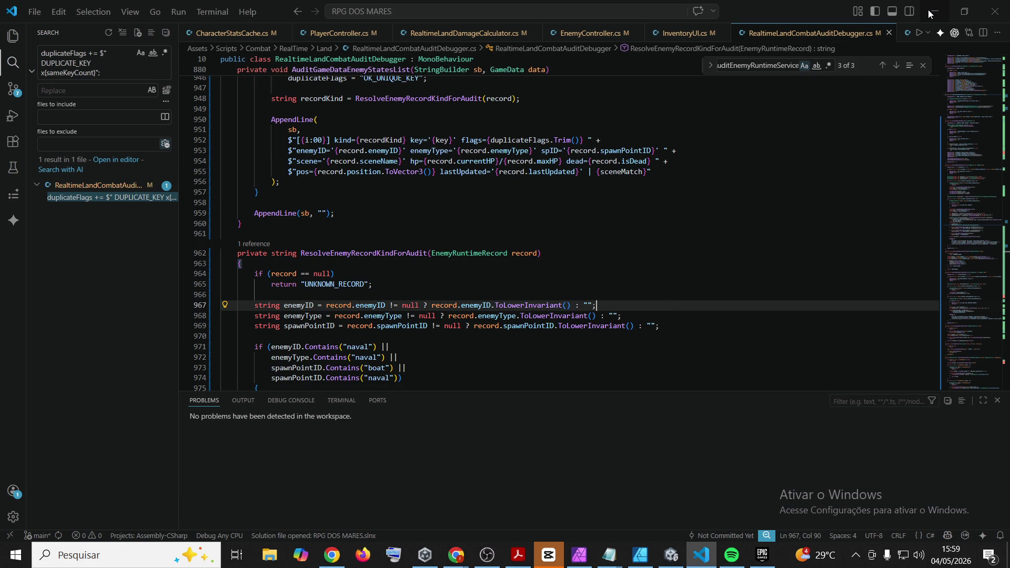
pyautogui.click(929, 13)
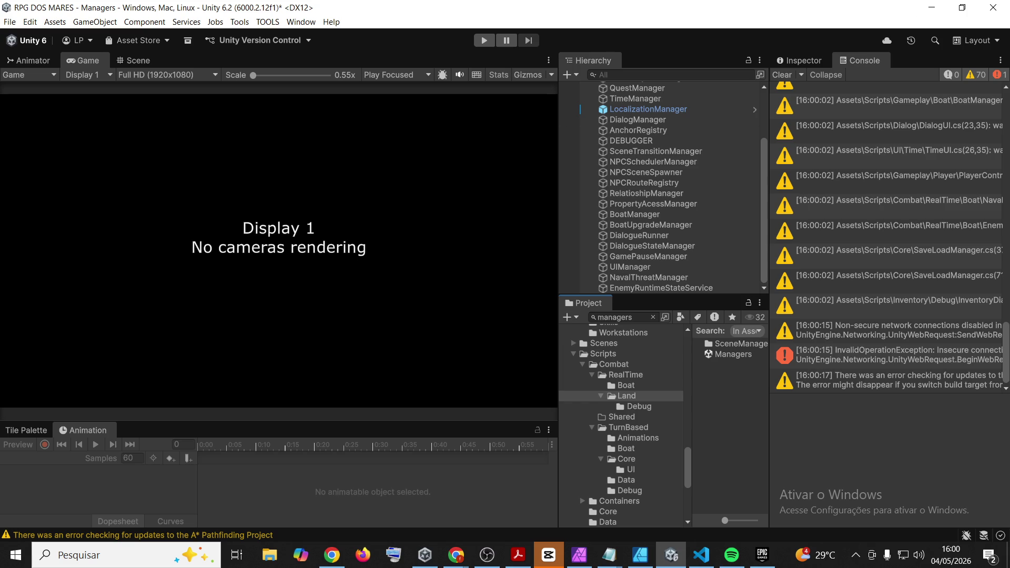
# Switch back to Unity and enter Play mode from the Managers scene
pyautogui.hotkey('alt', 'Tab')
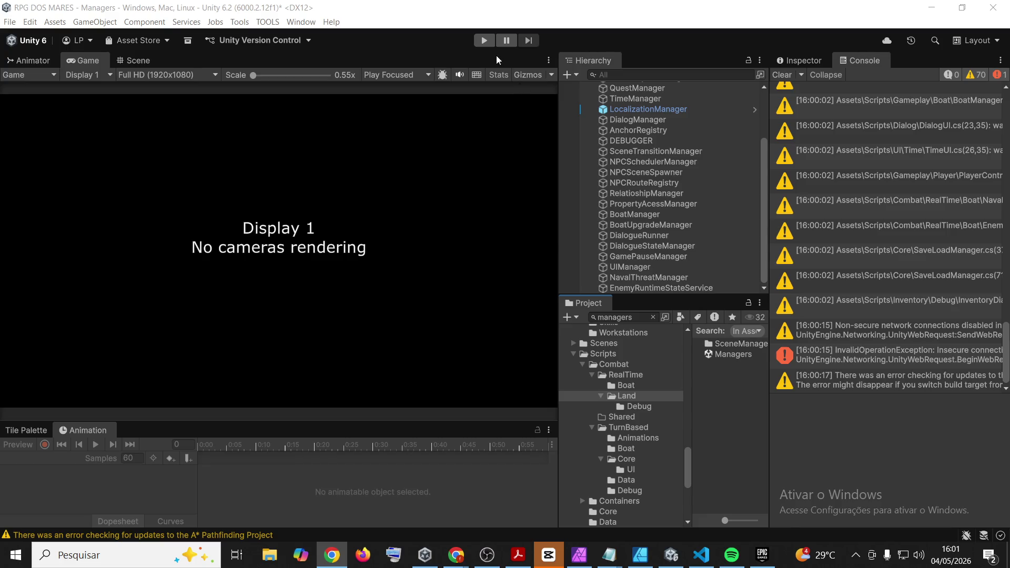
pyautogui.click(480, 43)
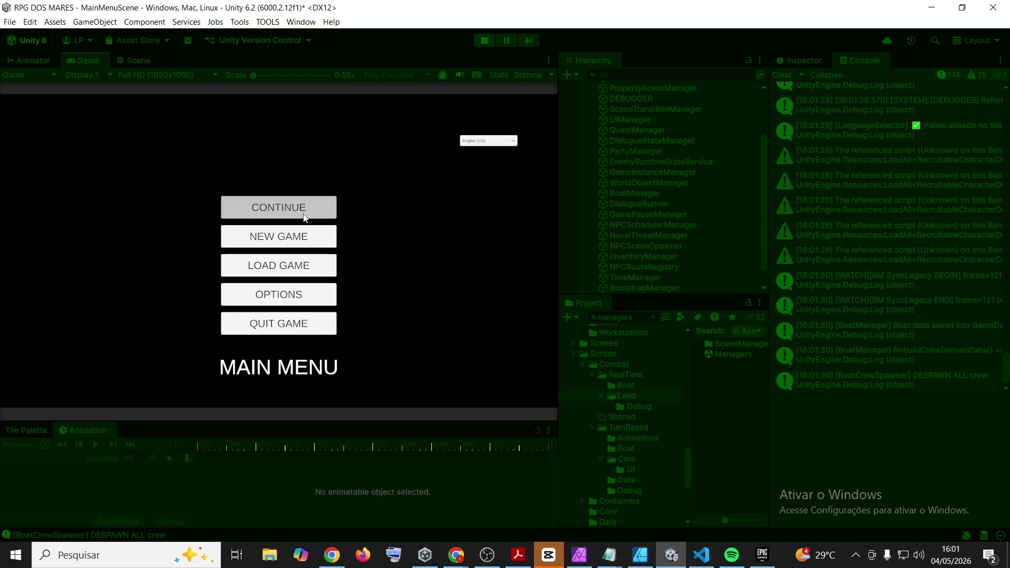
# Continue the saved game, close the inventory, walk east and strike the skeleton enemy
pyautogui.click(304, 217)
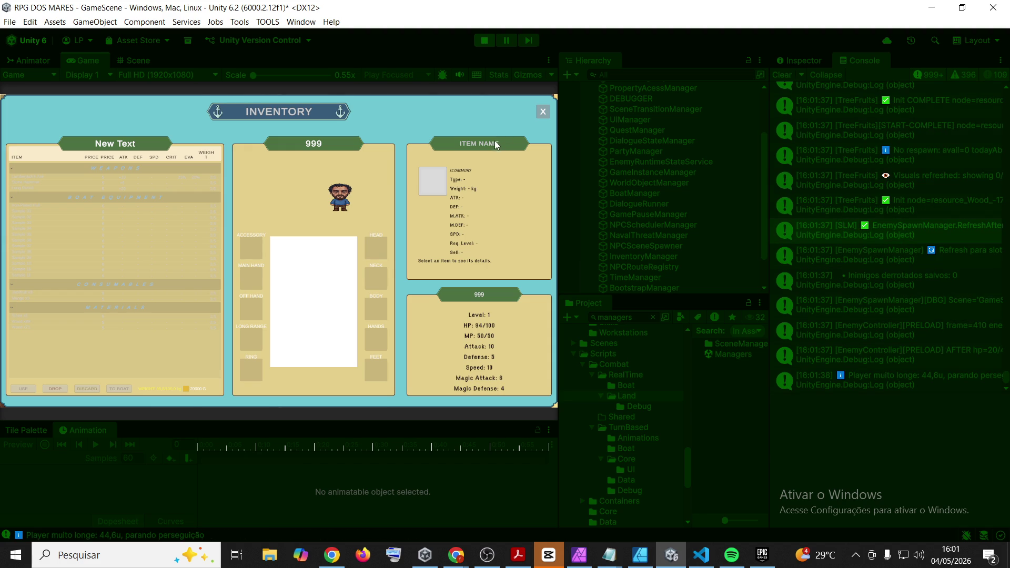
pyautogui.press('i')
pyautogui.press('d')
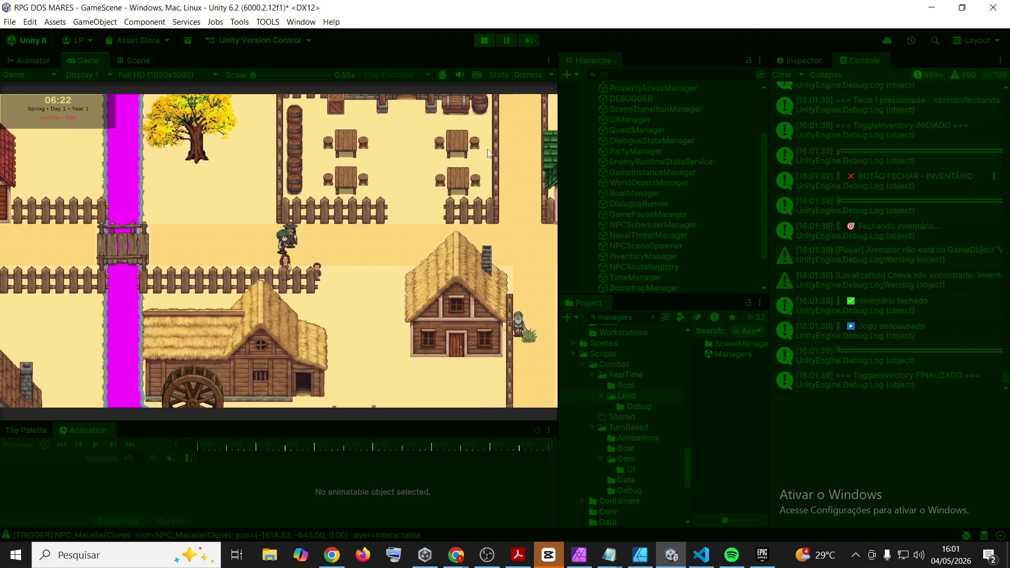
pyautogui.press('d')
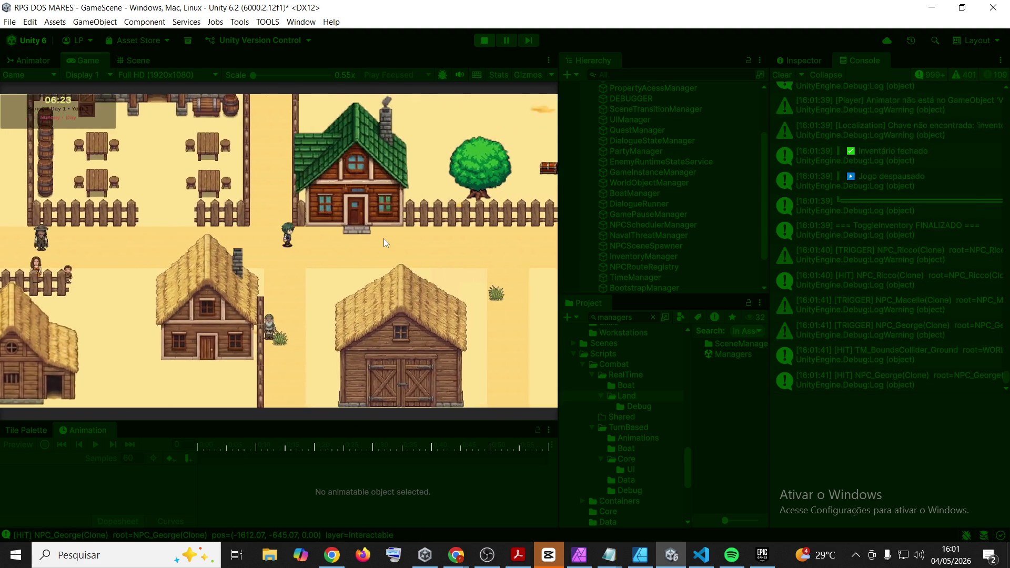
pyautogui.press('d')
pyautogui.click(383, 242)
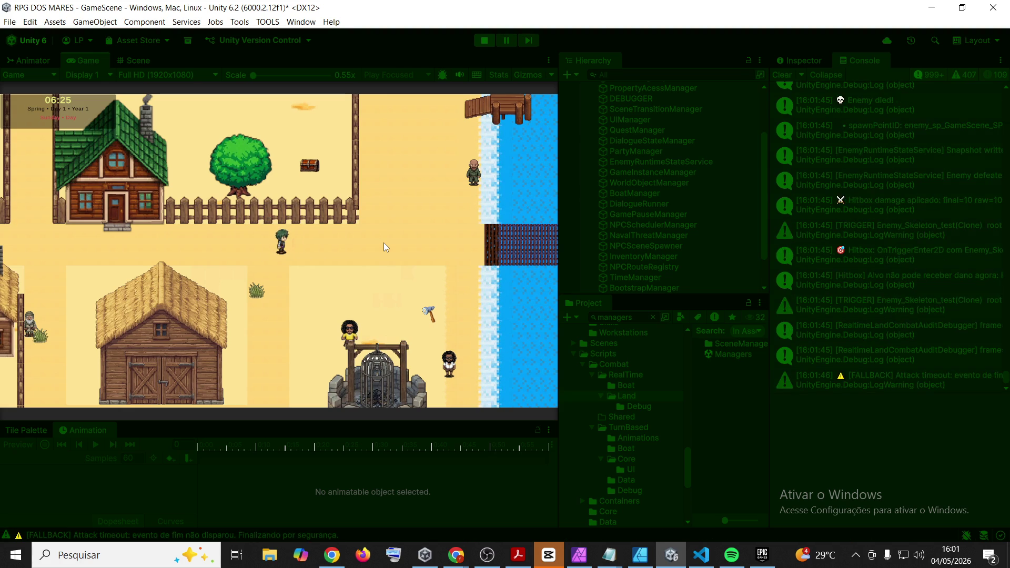
pyautogui.press('d')
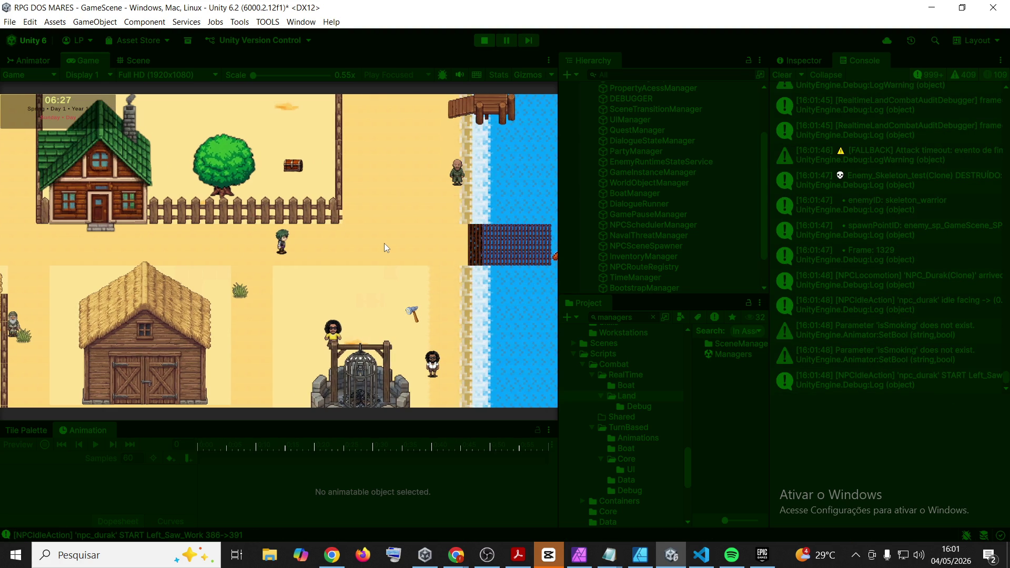
# Clear the console and log a new land combat snapshot with F9, then view its details
pyautogui.click(784, 75)
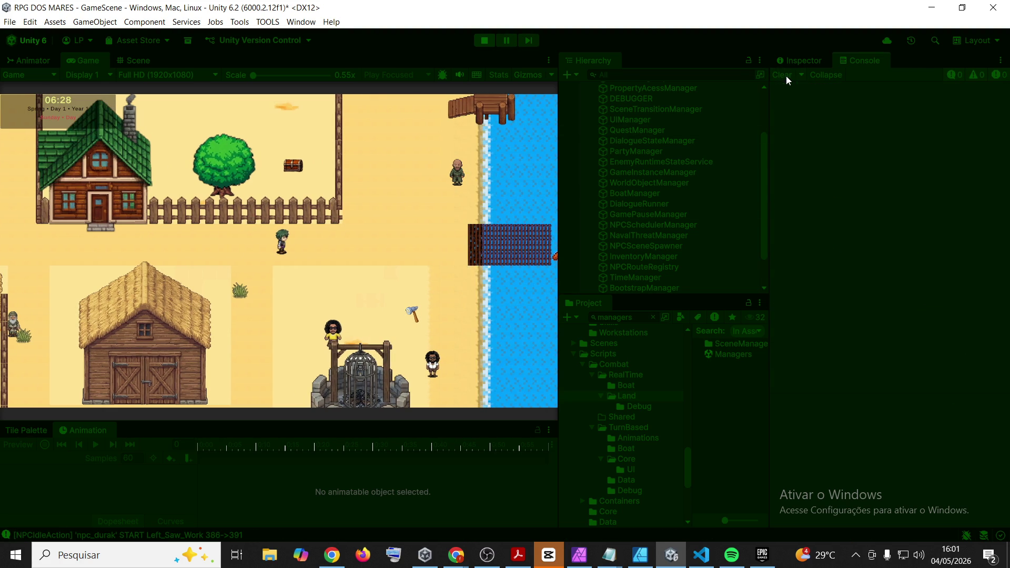
pyautogui.click(74, 61)
pyautogui.press('F9')
pyautogui.click(845, 93)
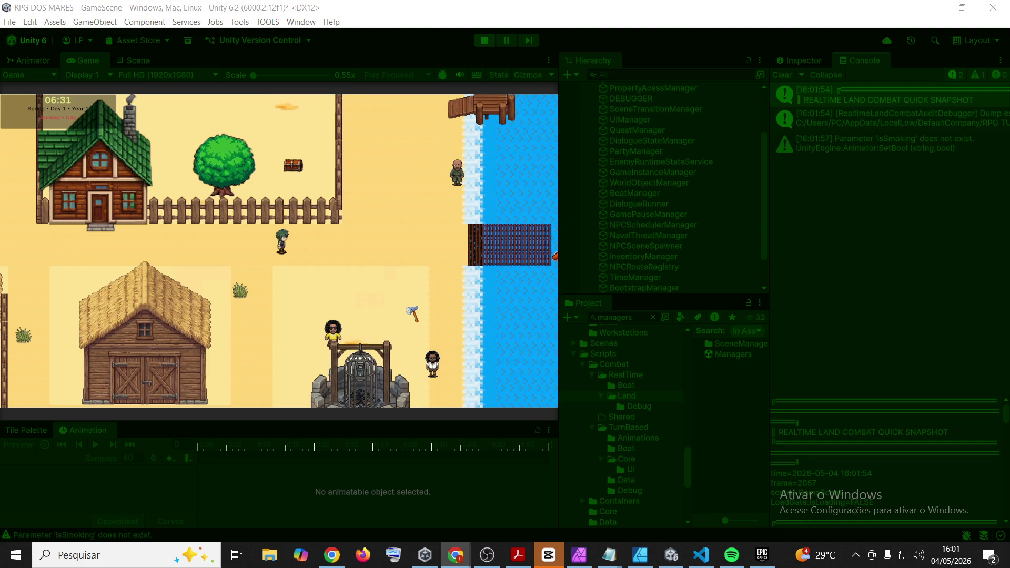
# Save the game into Slot 2 through the F5 panel, then stop and restart Play mode
pyautogui.click(96, 62)
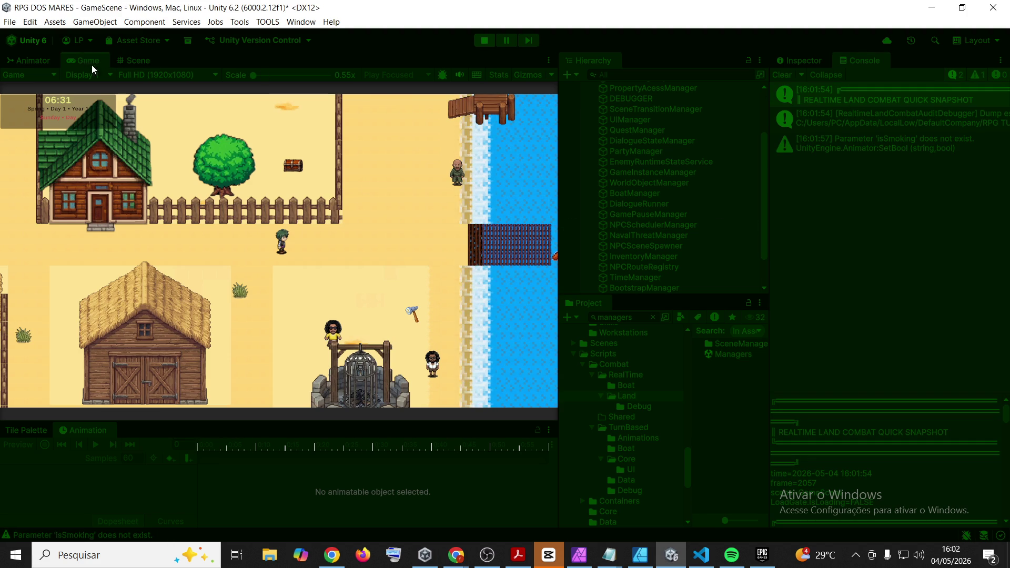
pyautogui.press('F5')
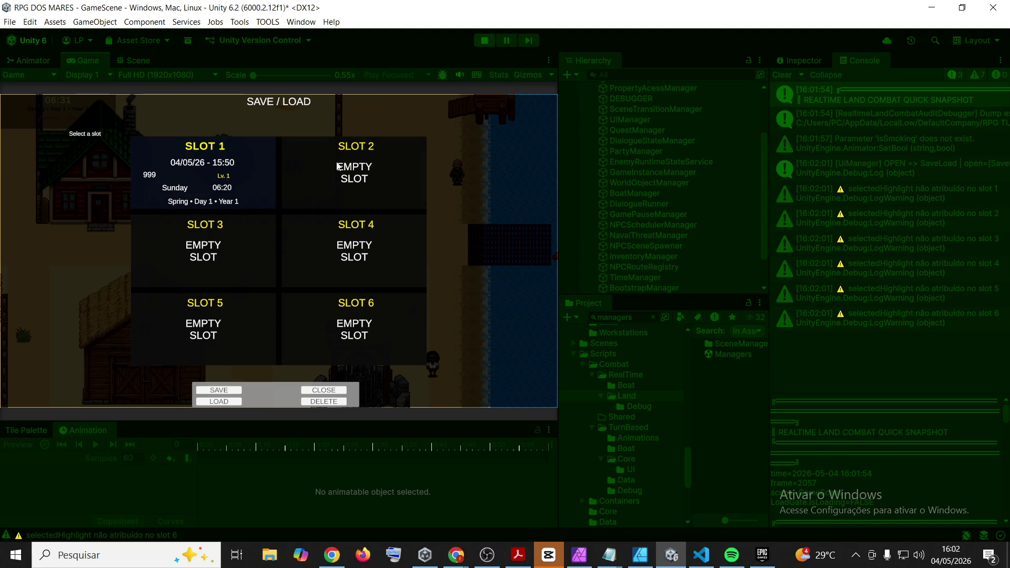
pyautogui.click(338, 165)
pyautogui.click(221, 391)
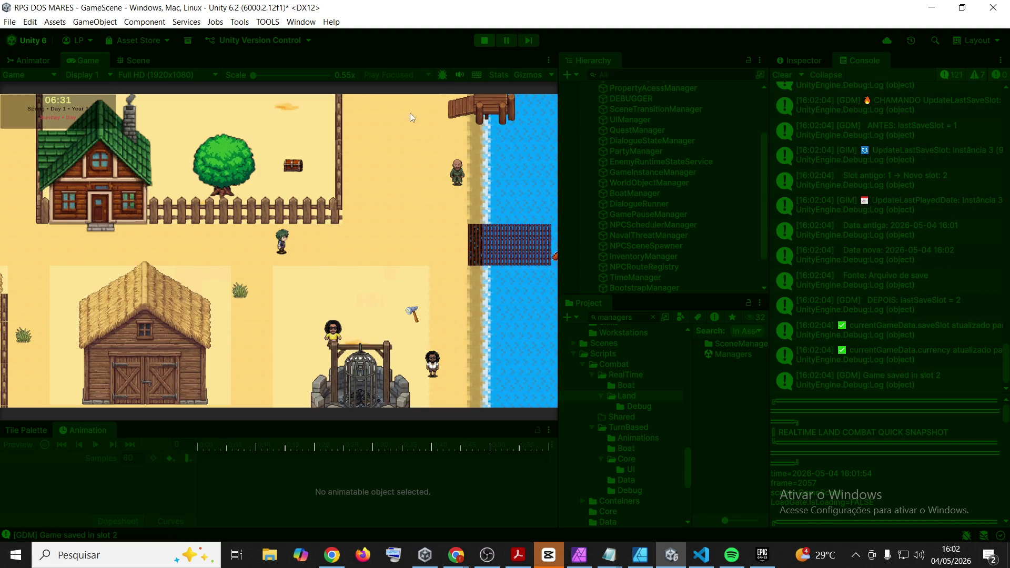
pyautogui.click(482, 43)
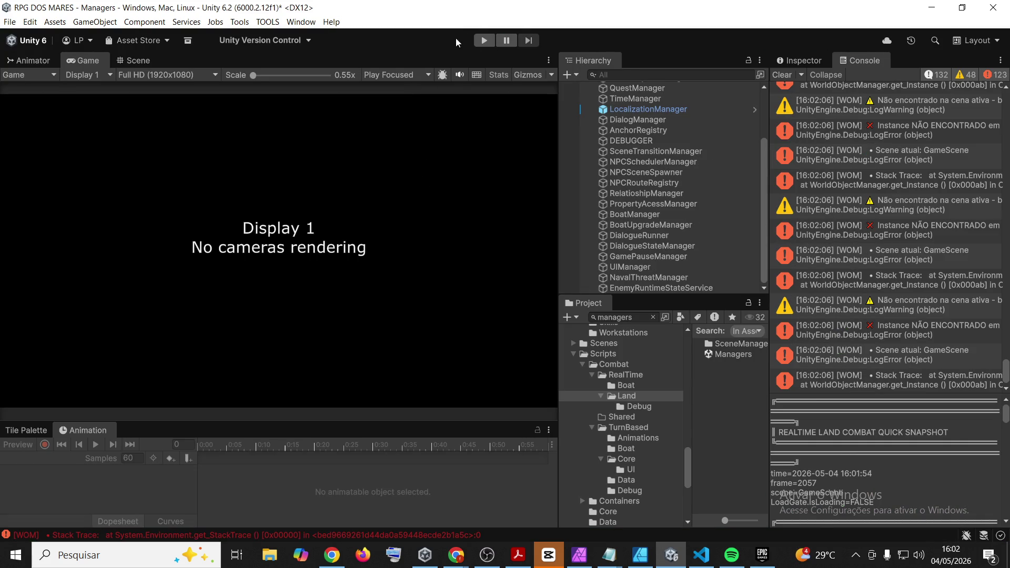
pyautogui.click(484, 41)
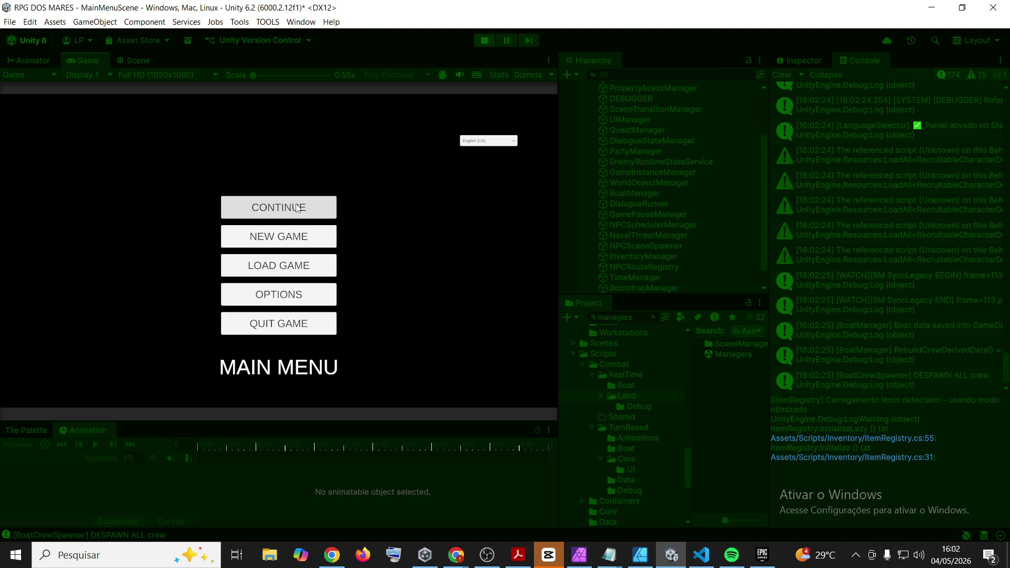
# Continue the game, walk down-right, check the 16:02:47 combat snapshot, then stop Play mode
pyautogui.press('Return')
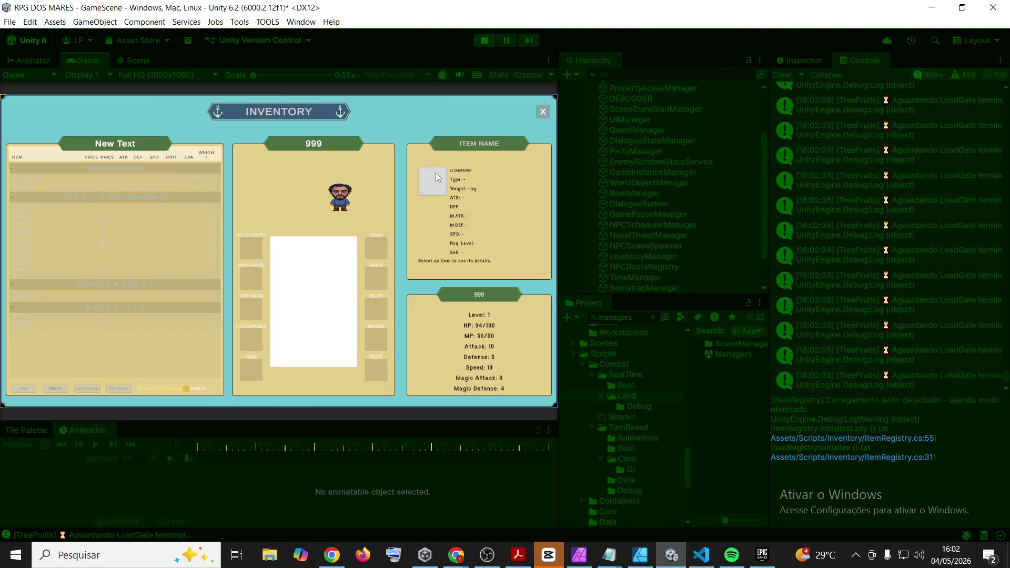
pyautogui.press('i')
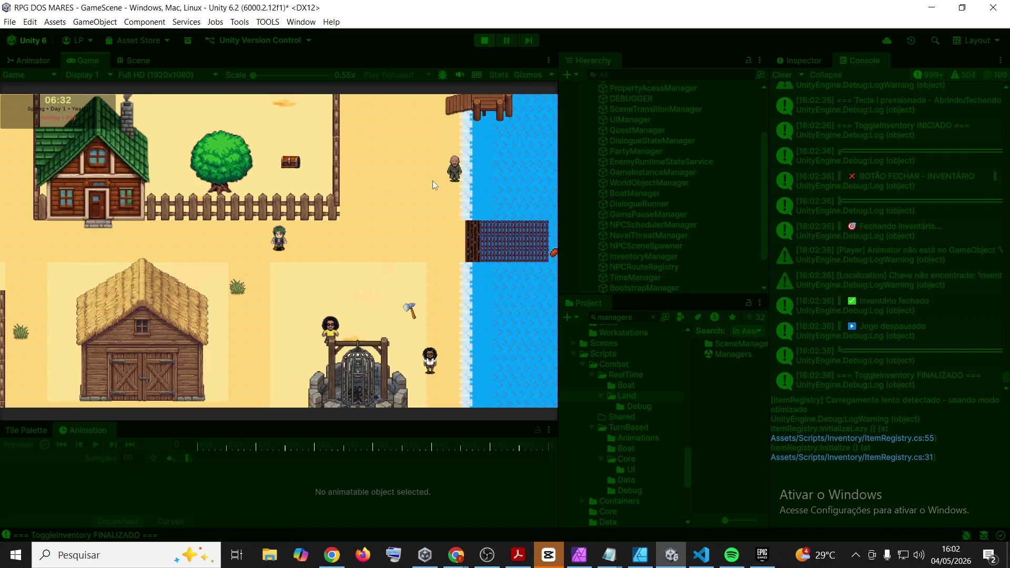
pyautogui.press('s')
pyautogui.press('d')
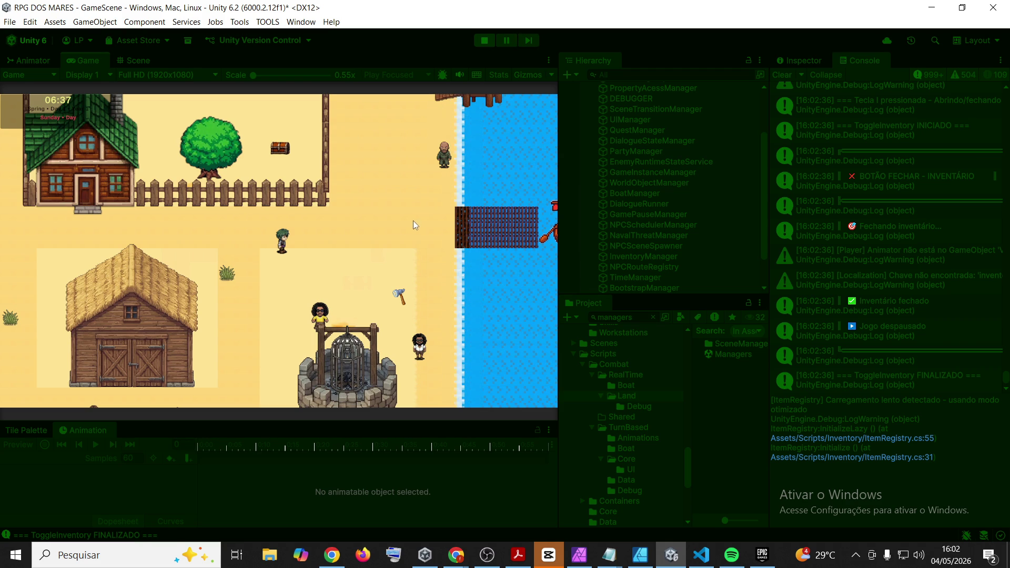
pyautogui.click(945, 359)
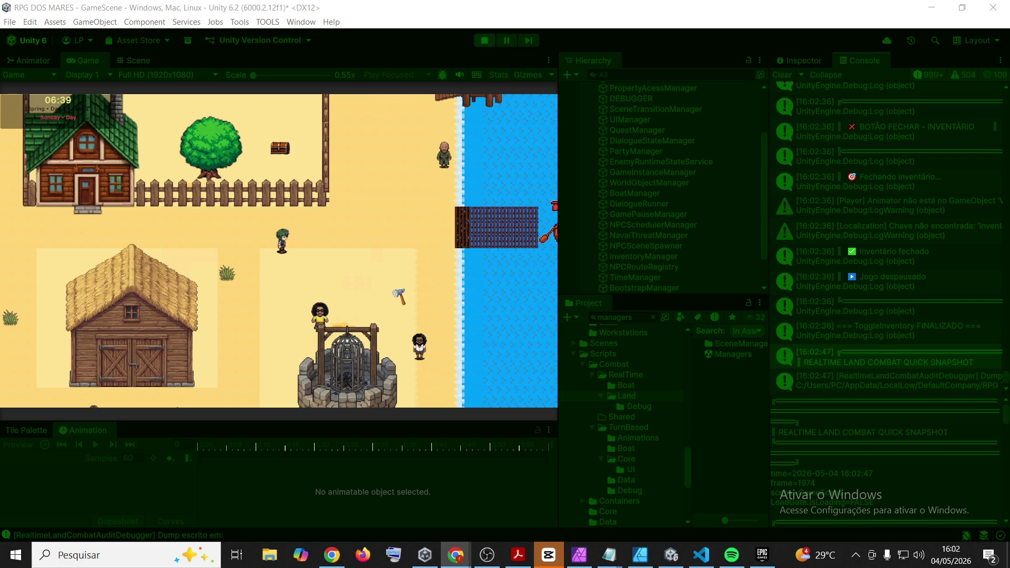
pyautogui.click(479, 44)
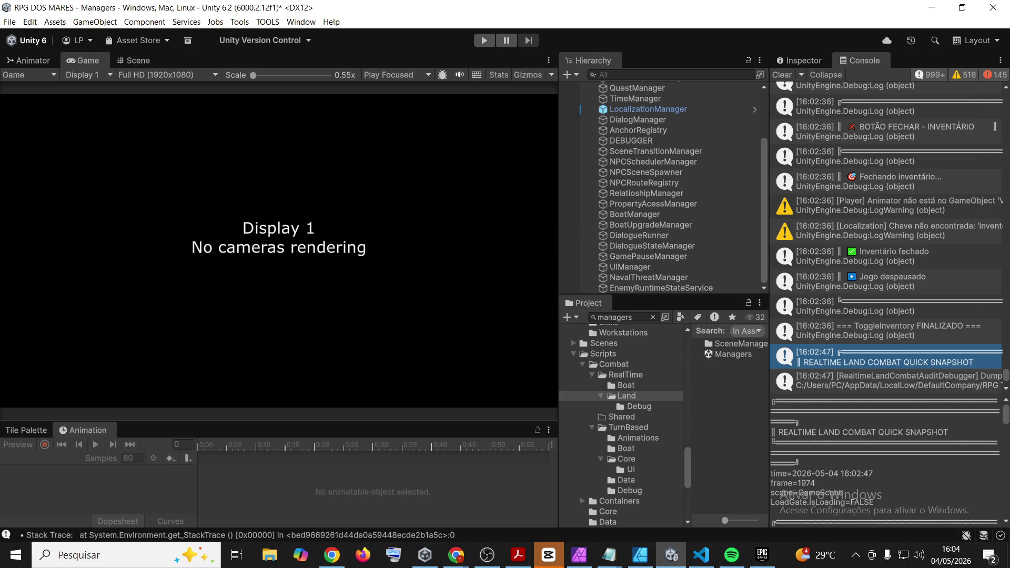
# Clear the Console and drag the panel divider right to widen Hierarchy and Project
pyautogui.click(781, 75)
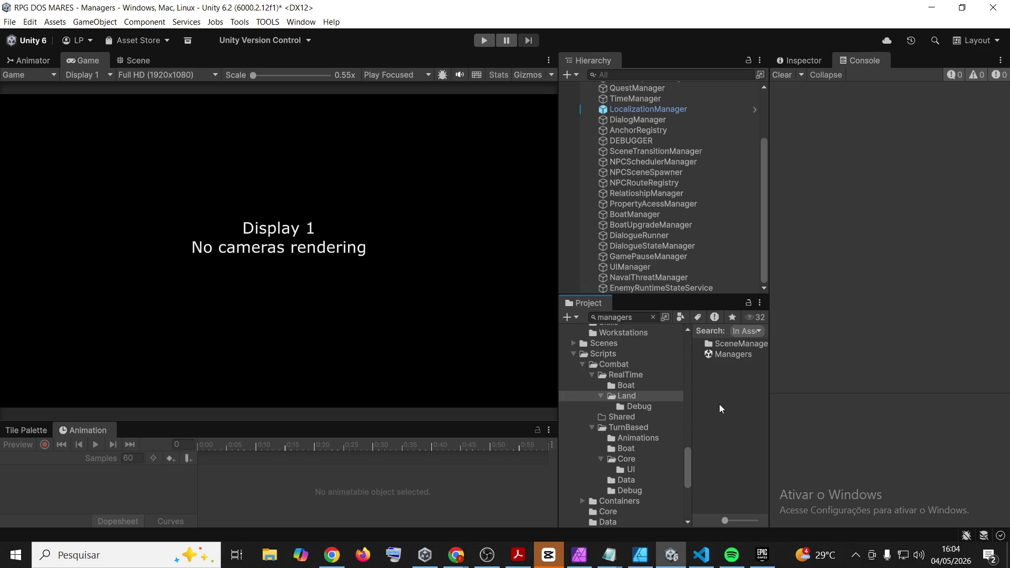
pyautogui.moveTo(769, 398)
pyautogui.mouseDown()
pyautogui.moveTo(852, 412)
pyautogui.moveTo(800, 408)
pyautogui.mouseUp()
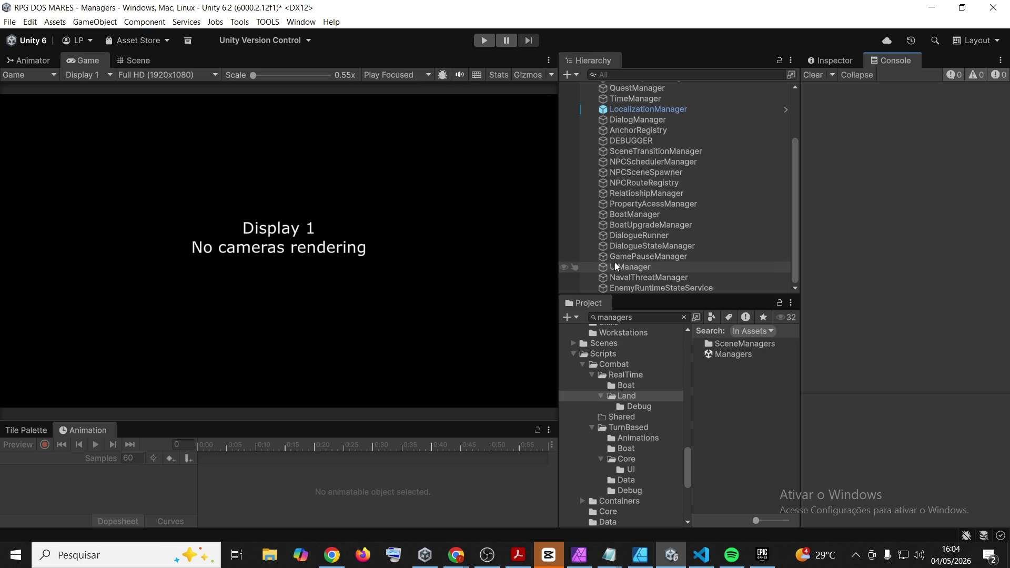
# Create a new folder named Consumables inside Assets/Resources/Items
pyautogui.click(684, 317)
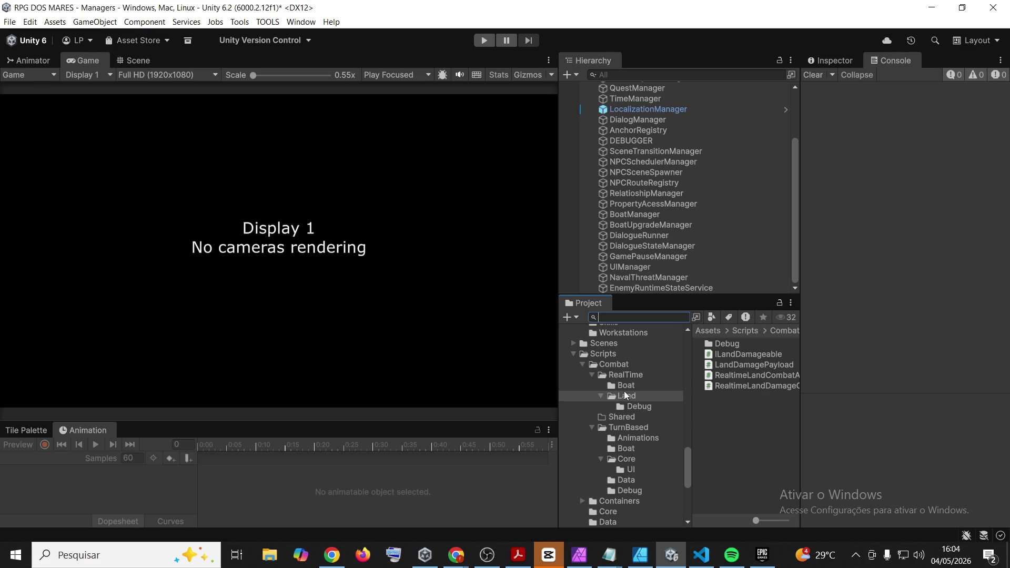
pyautogui.scroll(10, 645, 393)
pyautogui.scroll(-3, 637, 463)
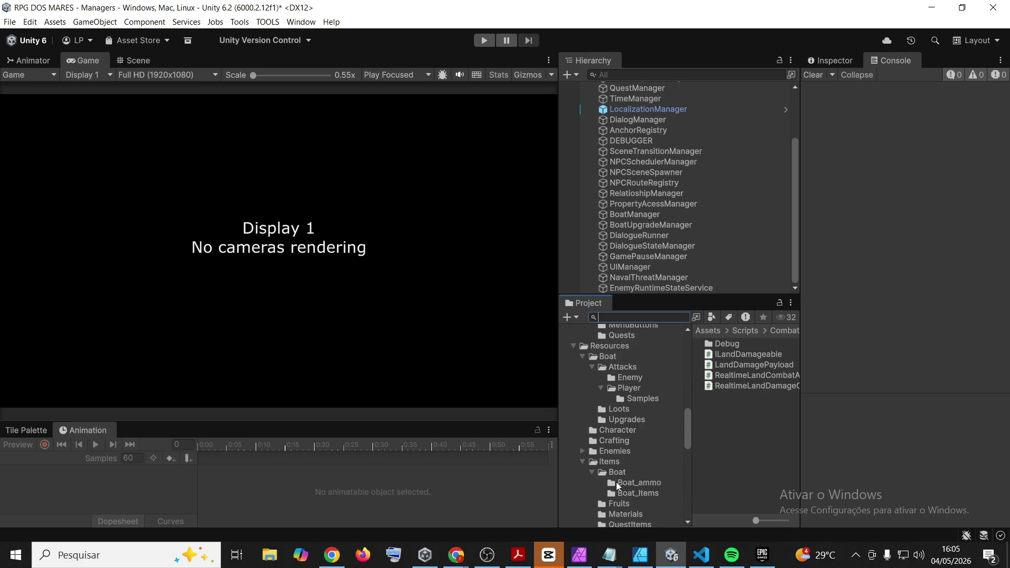
pyautogui.scroll(-3, 654, 485)
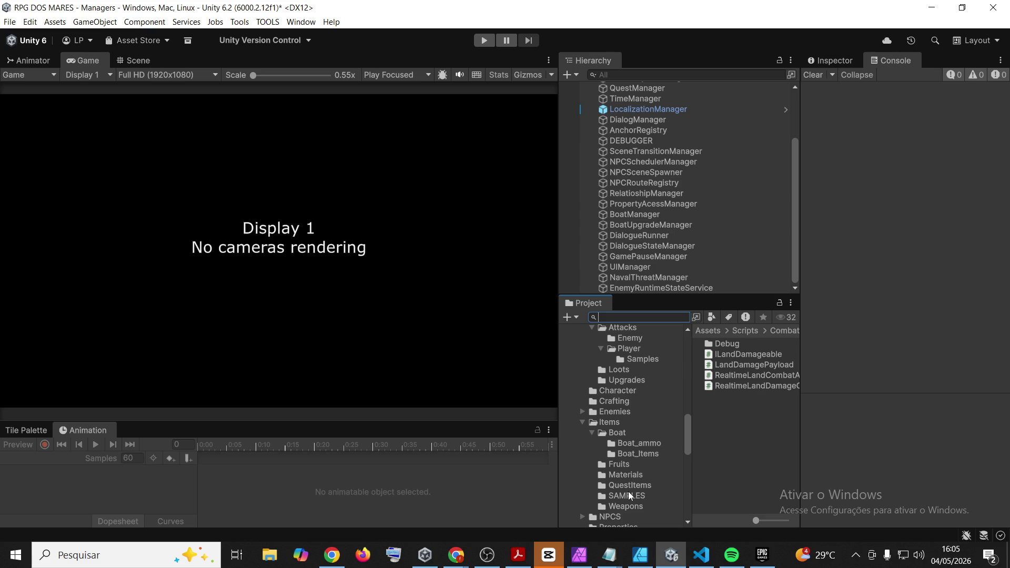
pyautogui.click(592, 432)
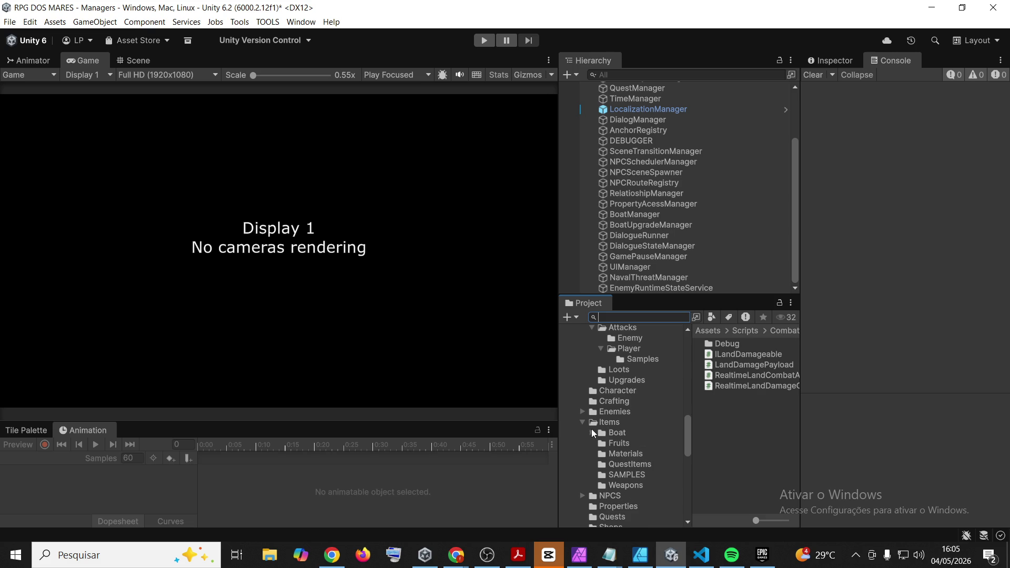
pyautogui.click(607, 422)
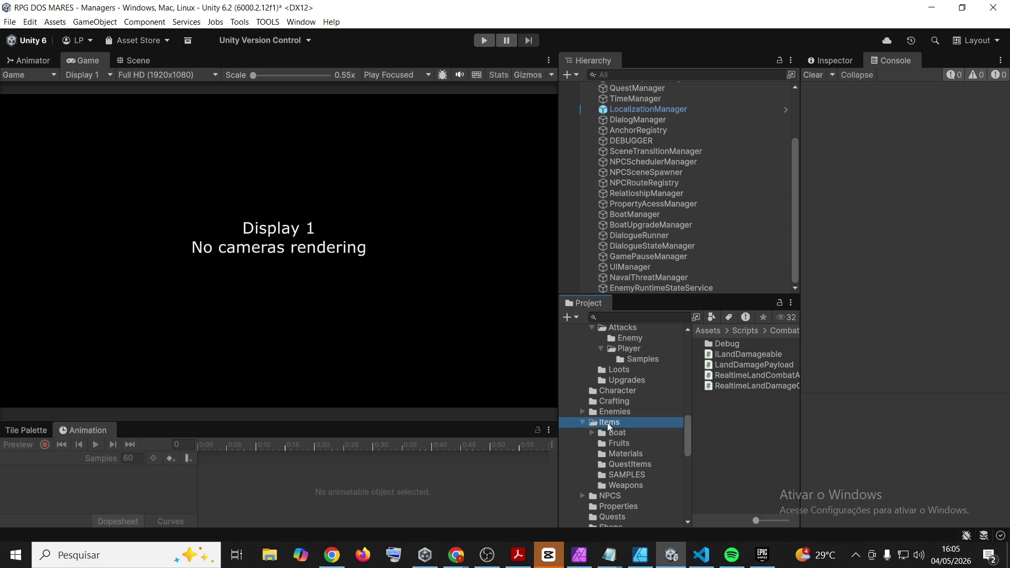
pyautogui.click(733, 429)
pyautogui.rightClick(713, 428)
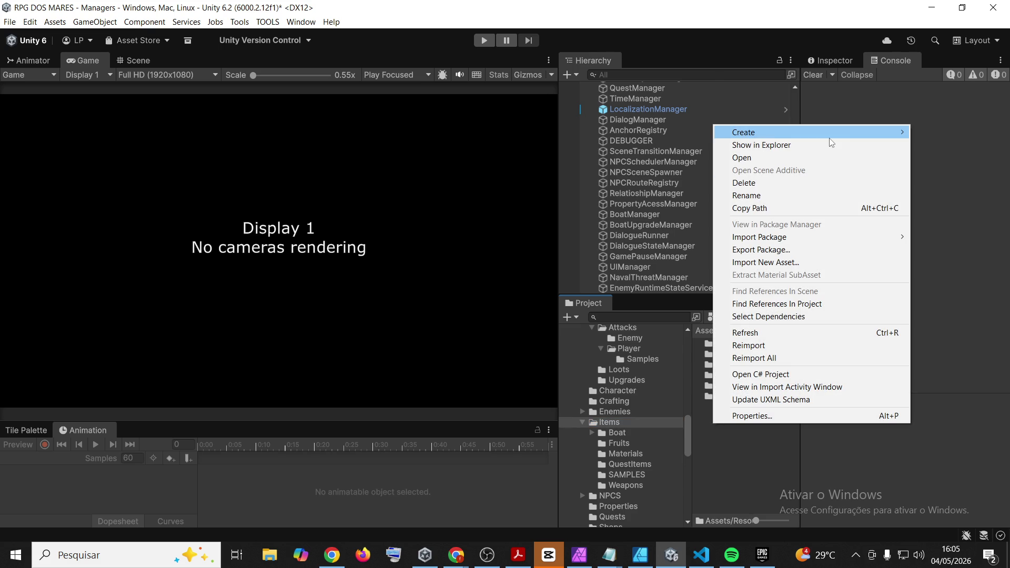
pyautogui.moveTo(826, 134)
pyautogui.click(633, 36)
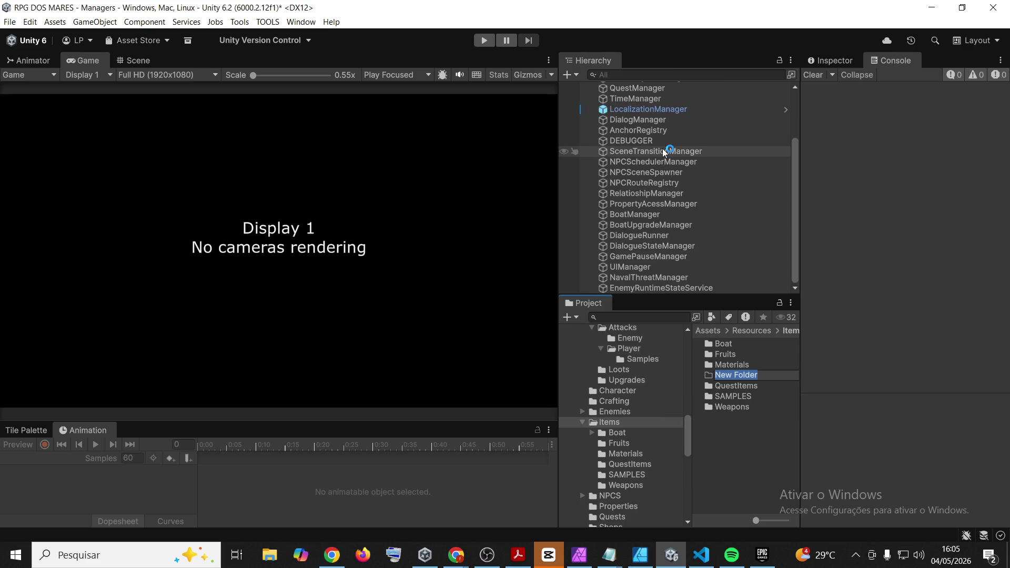
pyautogui.write('Consumables')
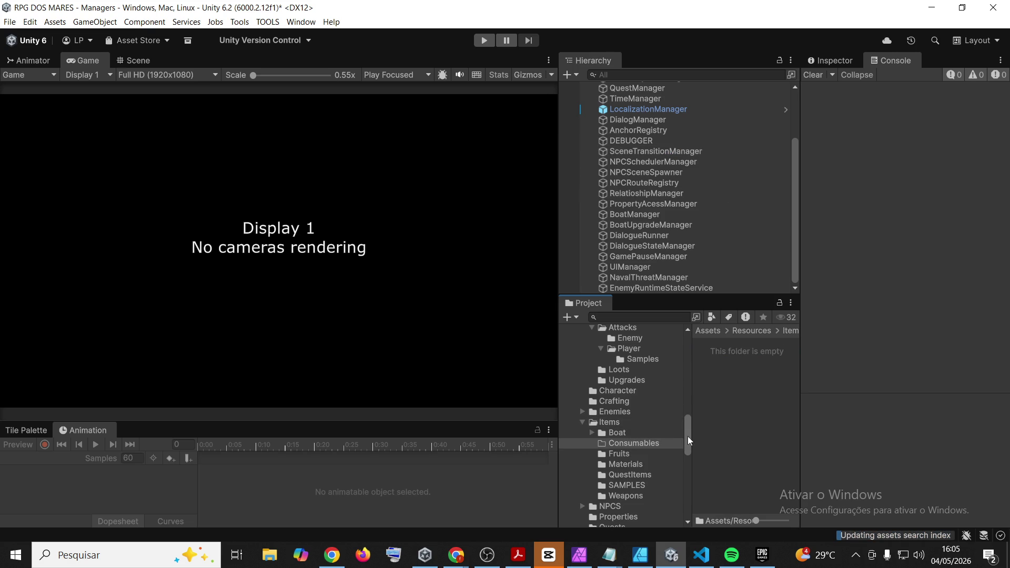
pyautogui.moveTo(695, 437); pyautogui.dragTo(690, 437)
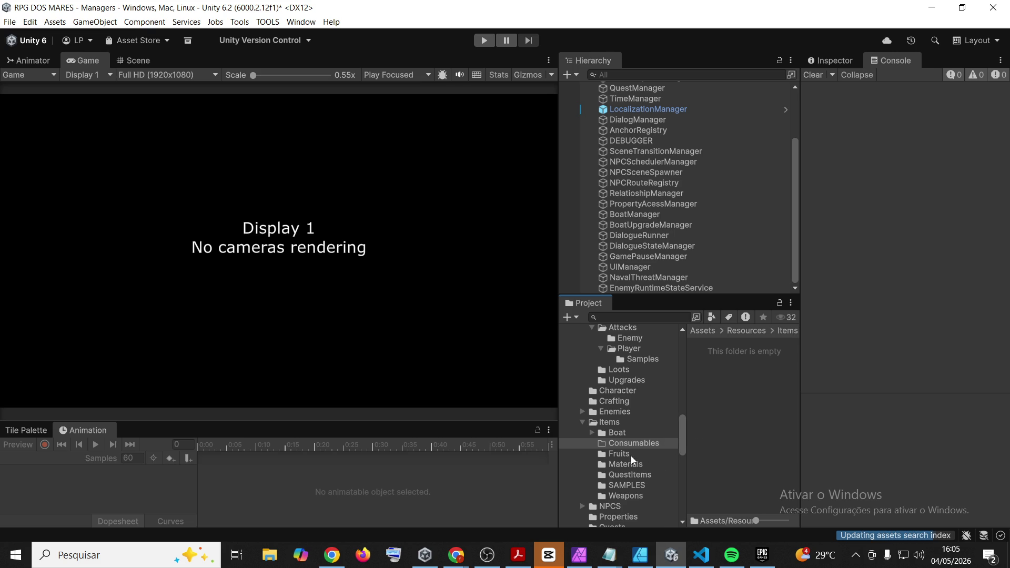
# Paste a copy of the Jackfruit asset from Fruits into Consumables and rename it HealthPotion
pyautogui.click(624, 454)
pyautogui.click(730, 346)
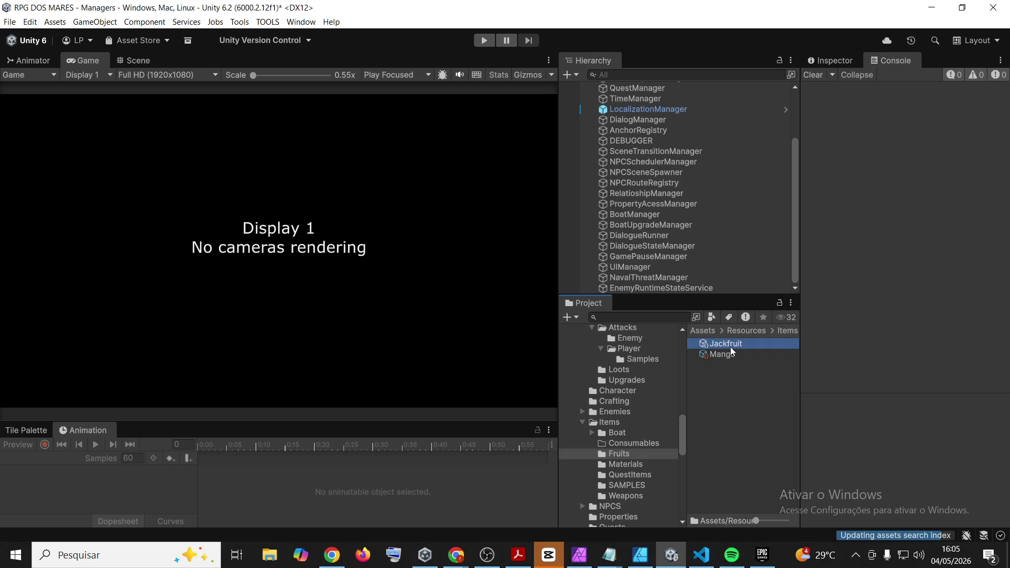
pyautogui.click(627, 444)
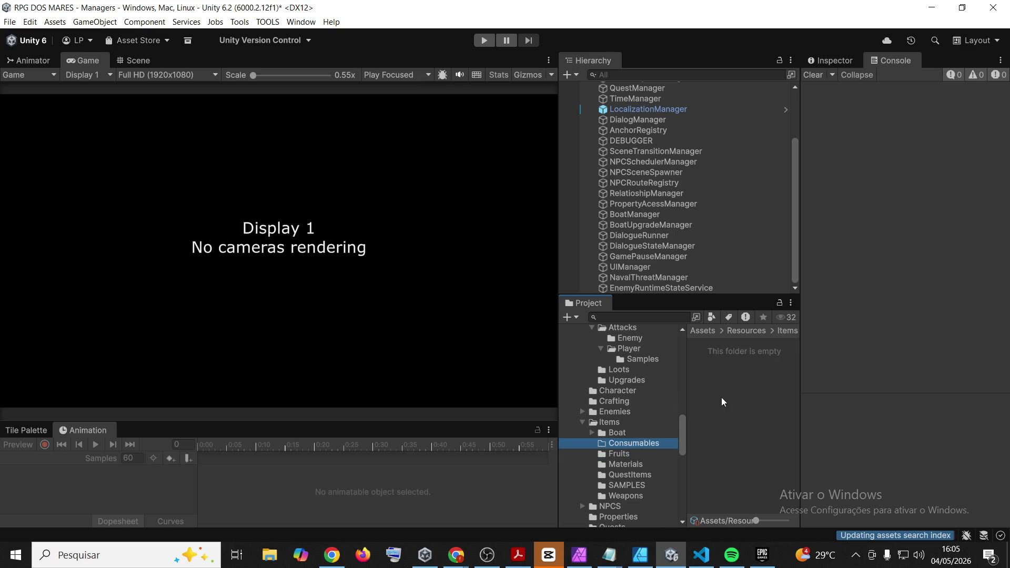
pyautogui.hotkey('ctrl', 'v')
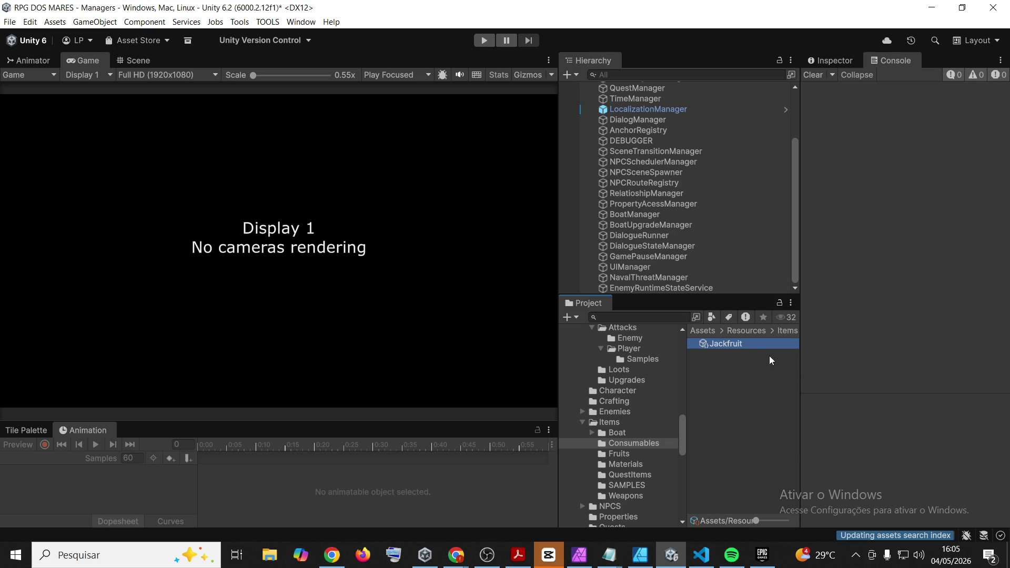
pyautogui.press('F2')
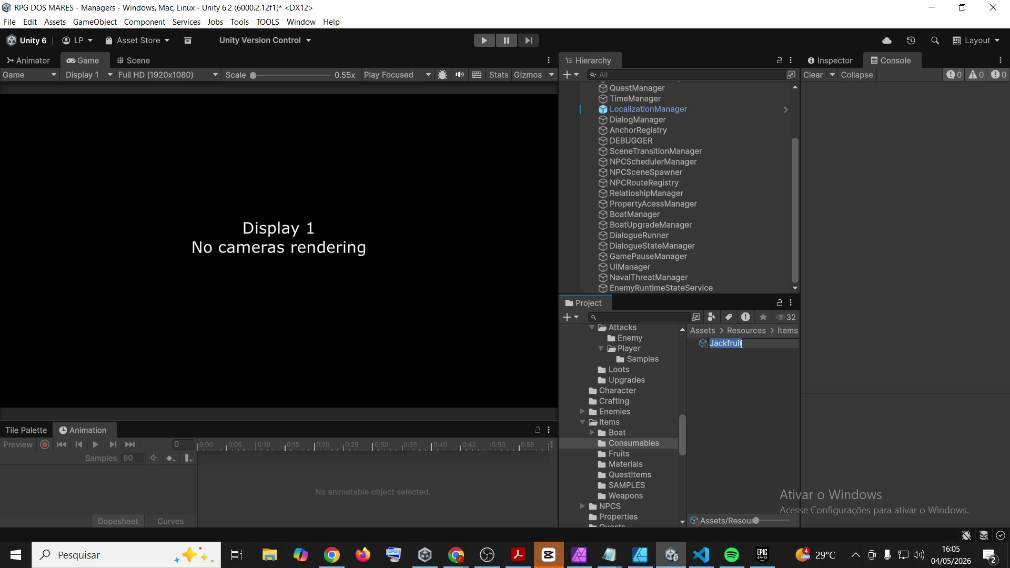
pyautogui.write('He')
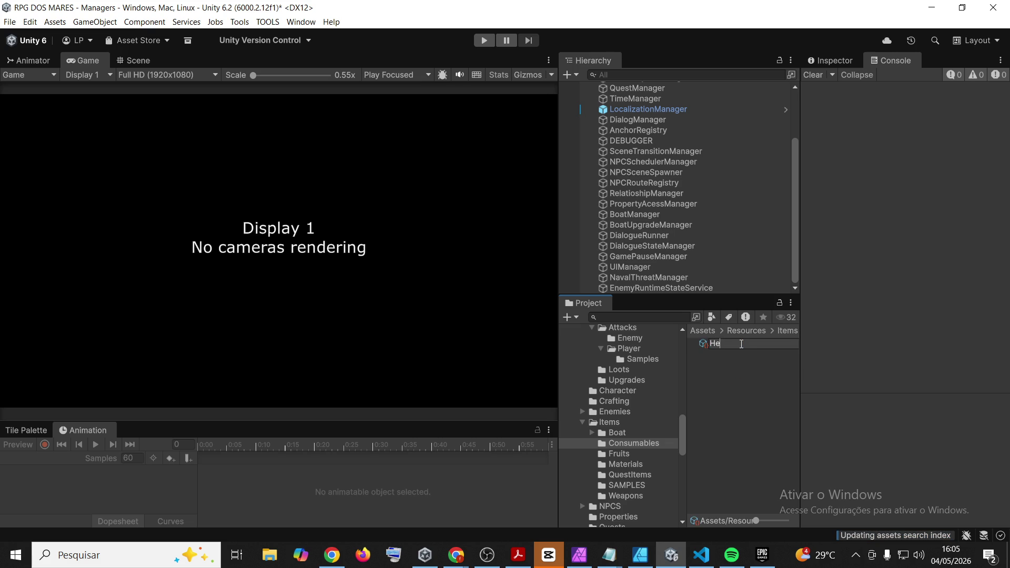
pyautogui.write('a')
pyautogui.write('l')
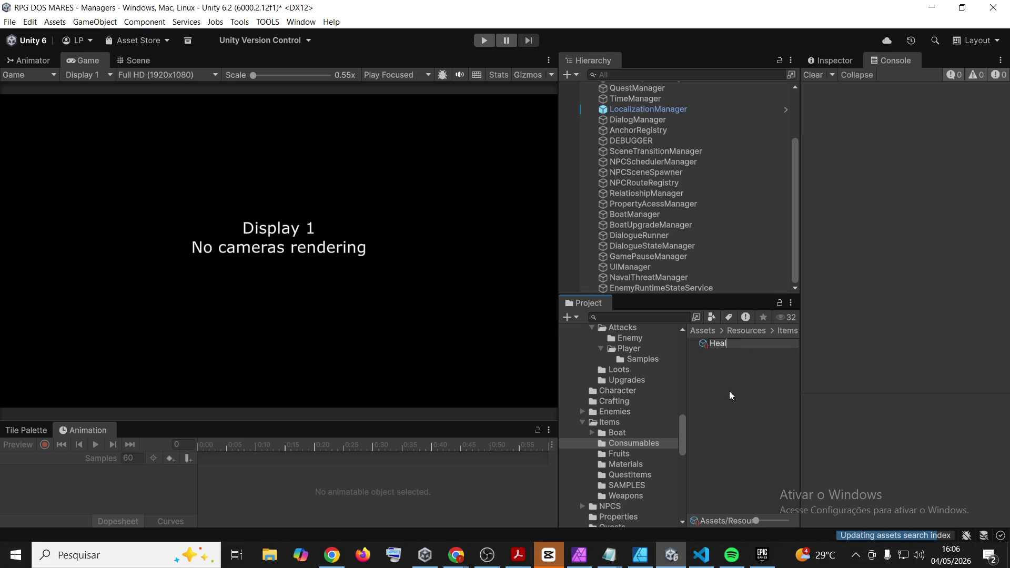
pyautogui.write('th')
pyautogui.write('Potion')
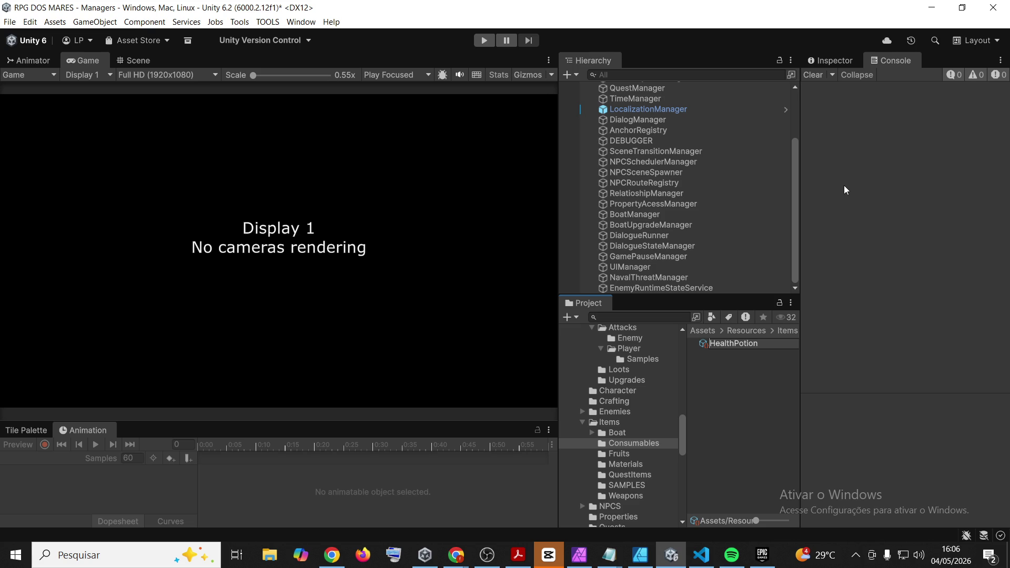
pyautogui.press('Return')
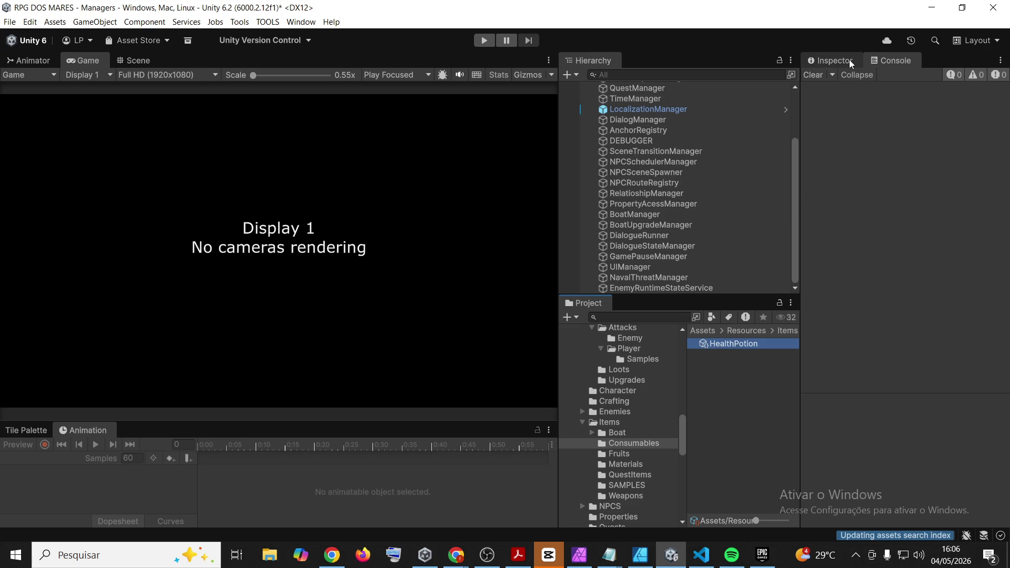
pyautogui.click(828, 58)
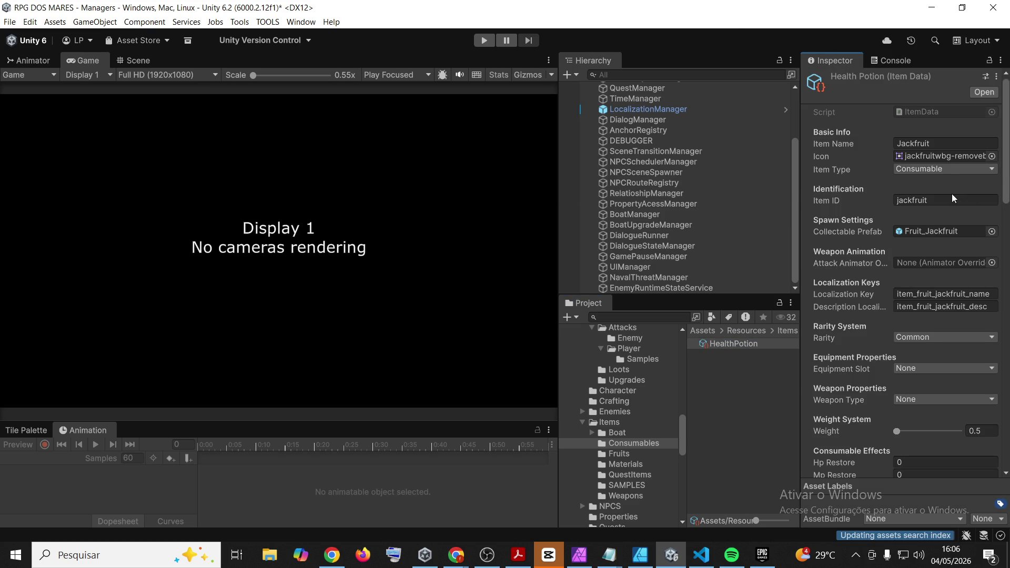
# Set the Item ID to healthpotion_small and rename the asset HealthPotion_Small
pyautogui.click(934, 202)
pyautogui.write('healthpotion')
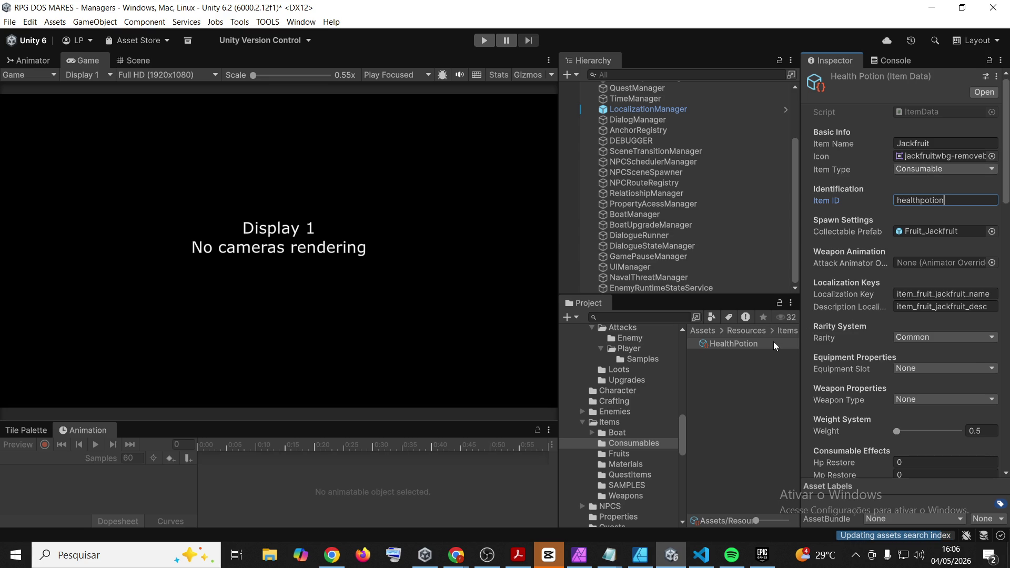
pyautogui.write('_')
pyautogui.write('small')
pyautogui.click(734, 365)
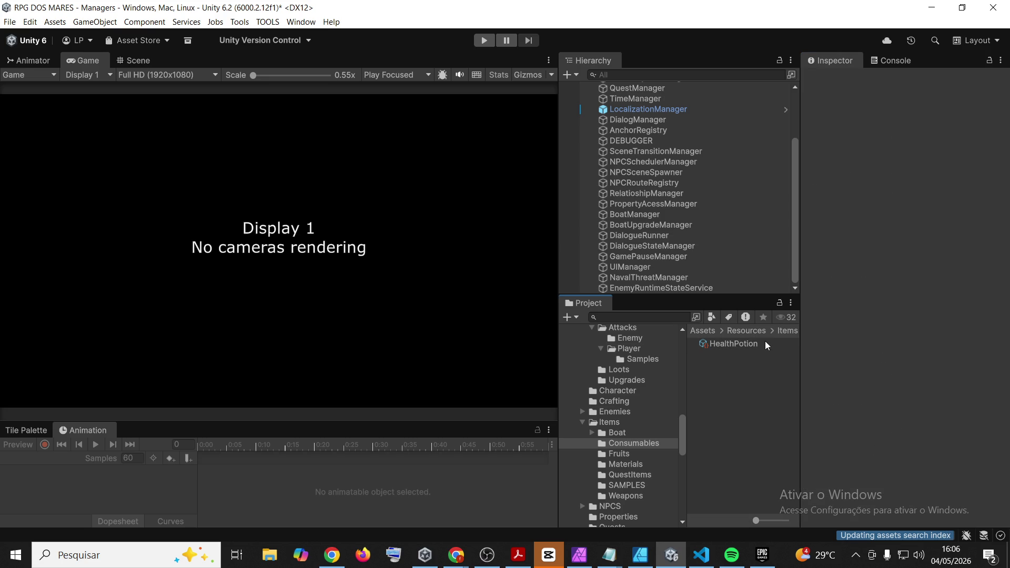
pyautogui.click(763, 343)
pyautogui.click(758, 343)
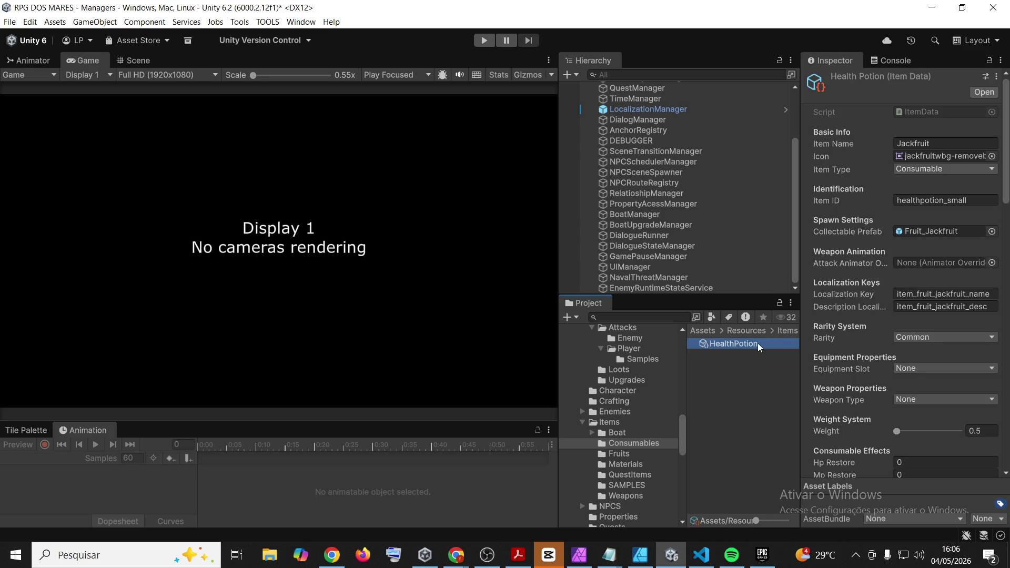
pyautogui.write('_Small')
pyautogui.click(719, 435)
# Change the Item Name from Jackfruit to Small Health Potion
pyautogui.click(737, 343)
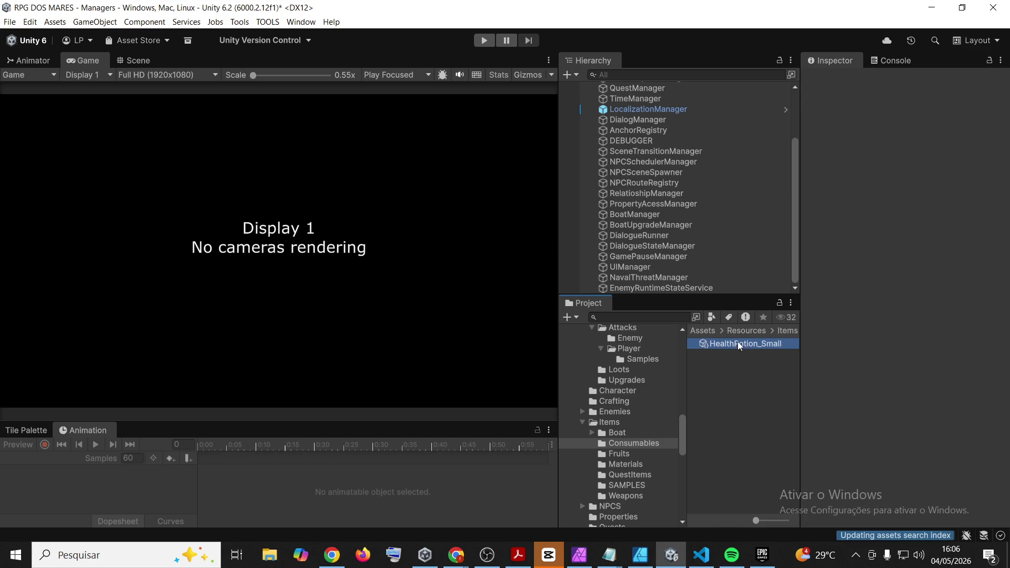
pyautogui.click(946, 148)
pyautogui.click(947, 146)
pyautogui.write('Small Hea')
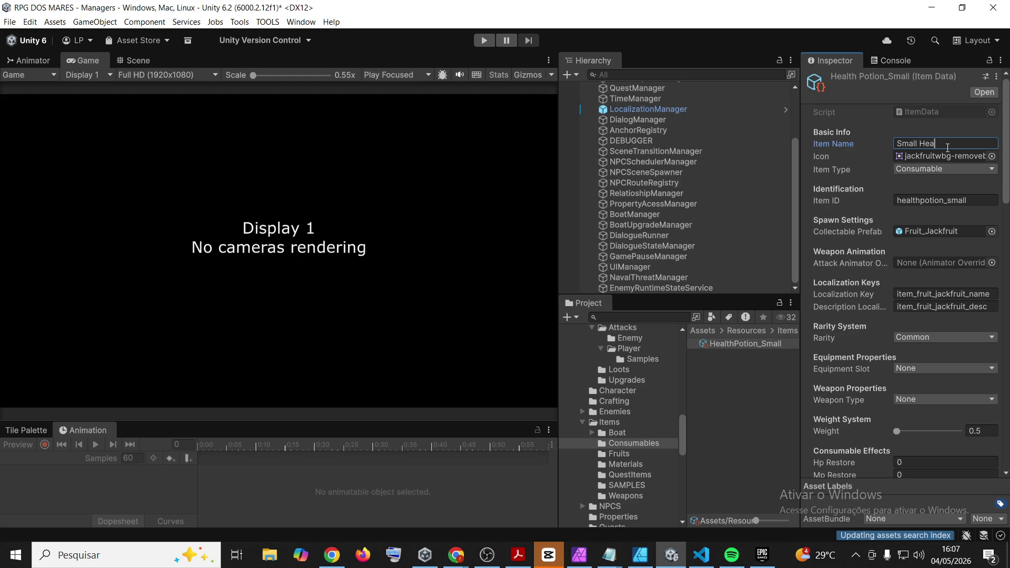
pyautogui.write('t')
pyautogui.press('BackSpace')
pyautogui.write('lth Potion')
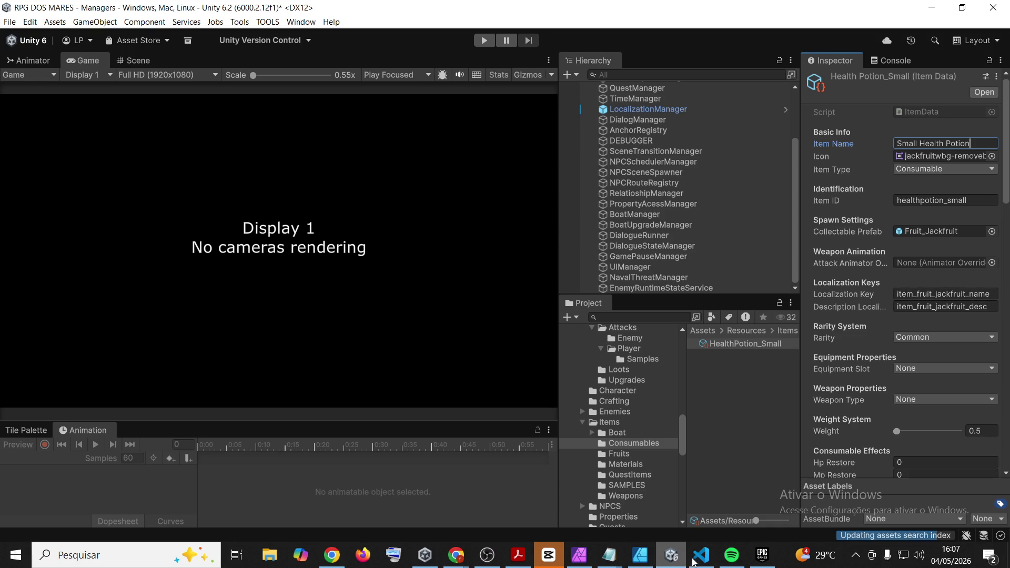
# Set the Collectable Prefab to None
pyautogui.scroll(-3, 824, 321)
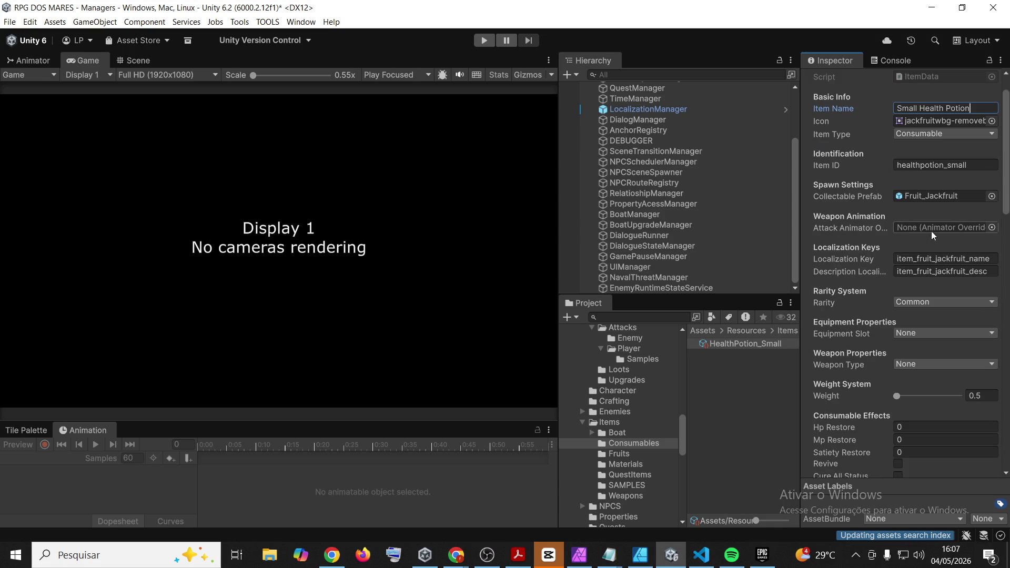
pyautogui.click(992, 196)
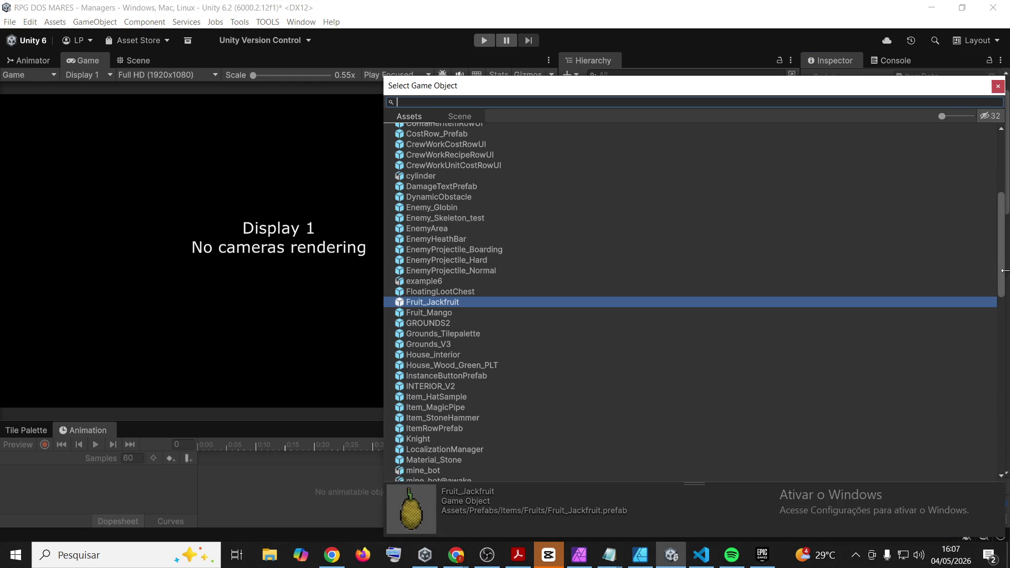
pyautogui.moveTo(1000, 271); pyautogui.dragTo(1004, 162)
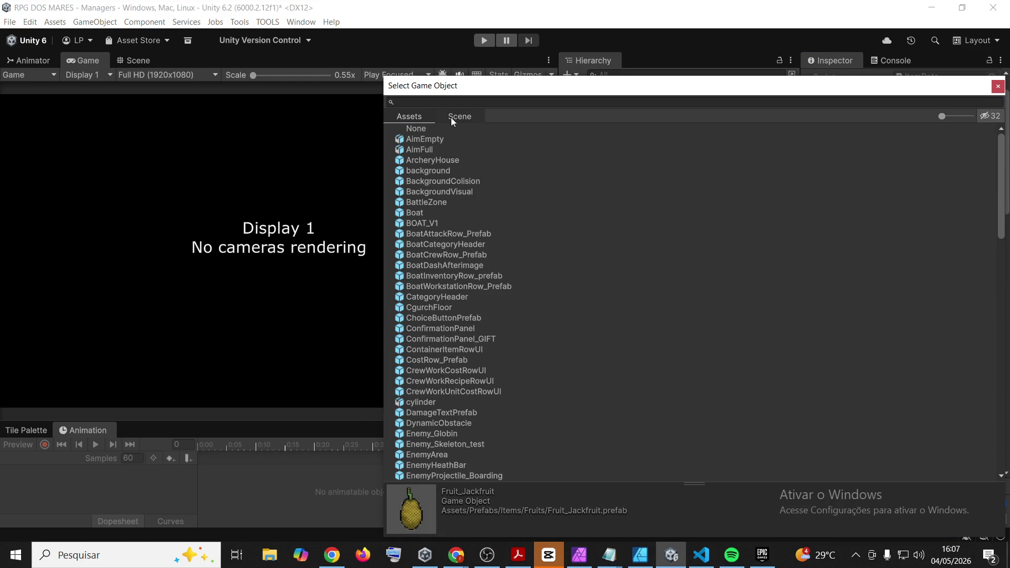
pyautogui.click(414, 130)
pyautogui.click(998, 86)
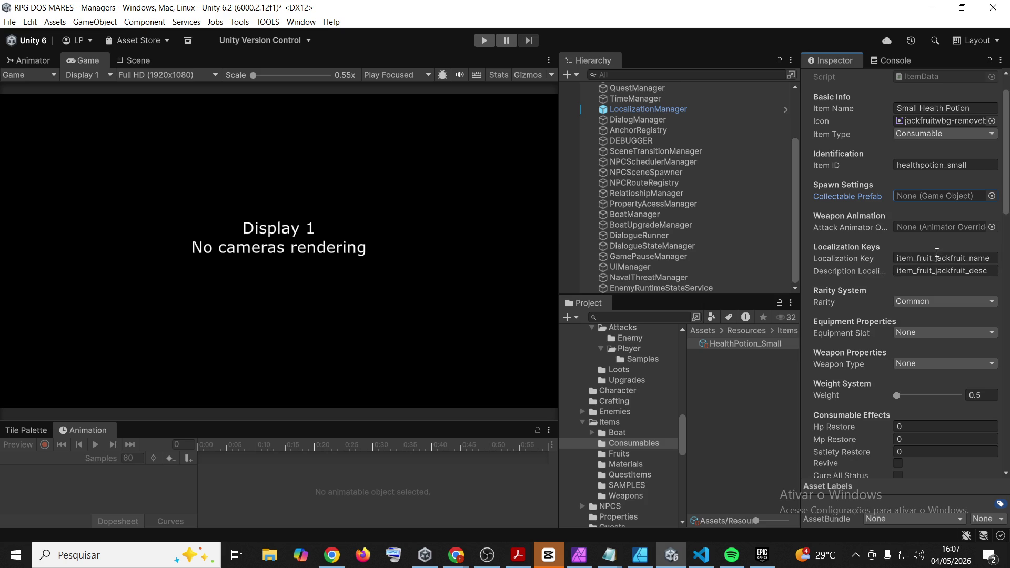
# Search the Unity Project assets for 'en_us' and open the en_US localization file
pyautogui.click(701, 555)
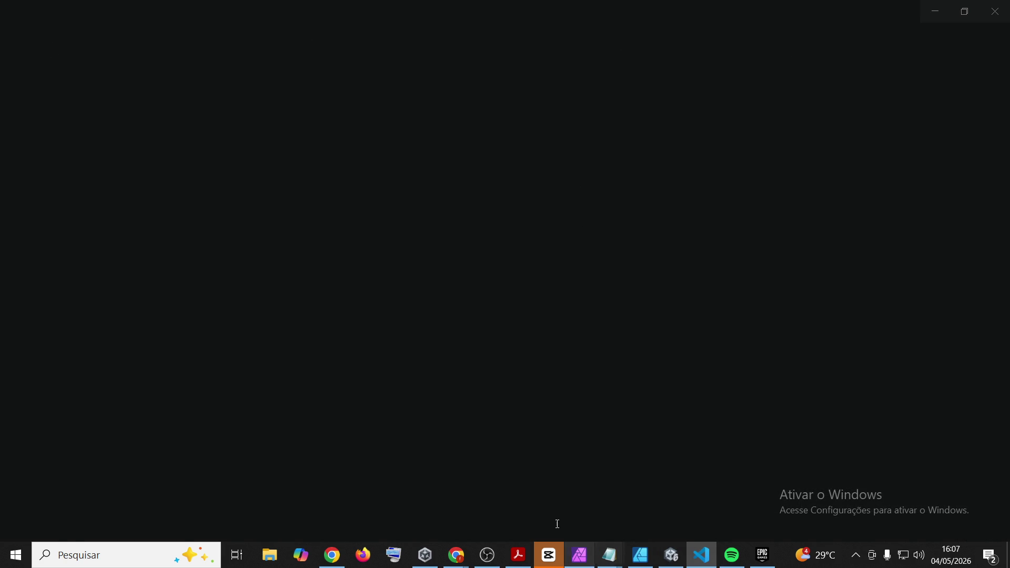
pyautogui.click(671, 555)
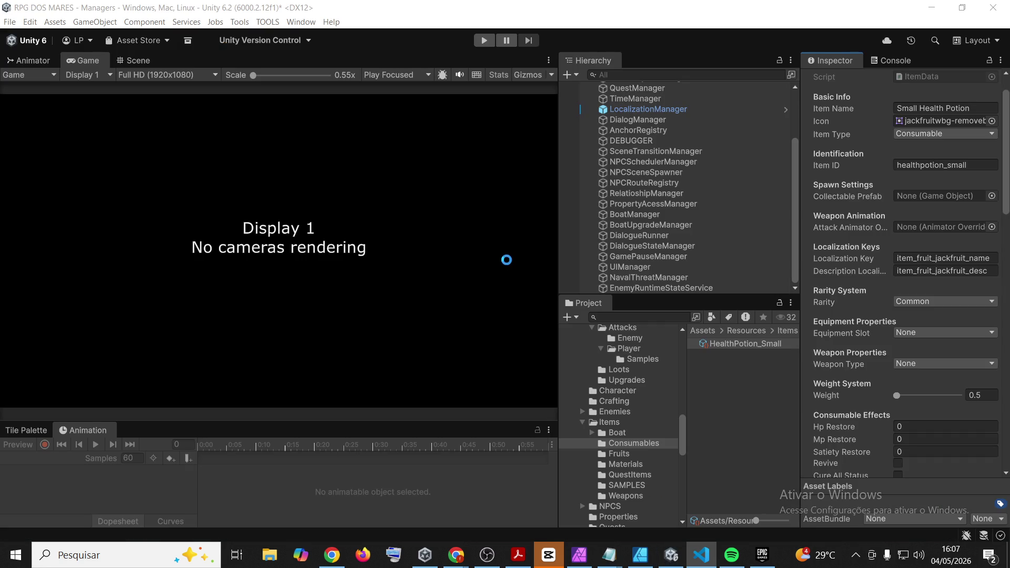
pyautogui.click(653, 317)
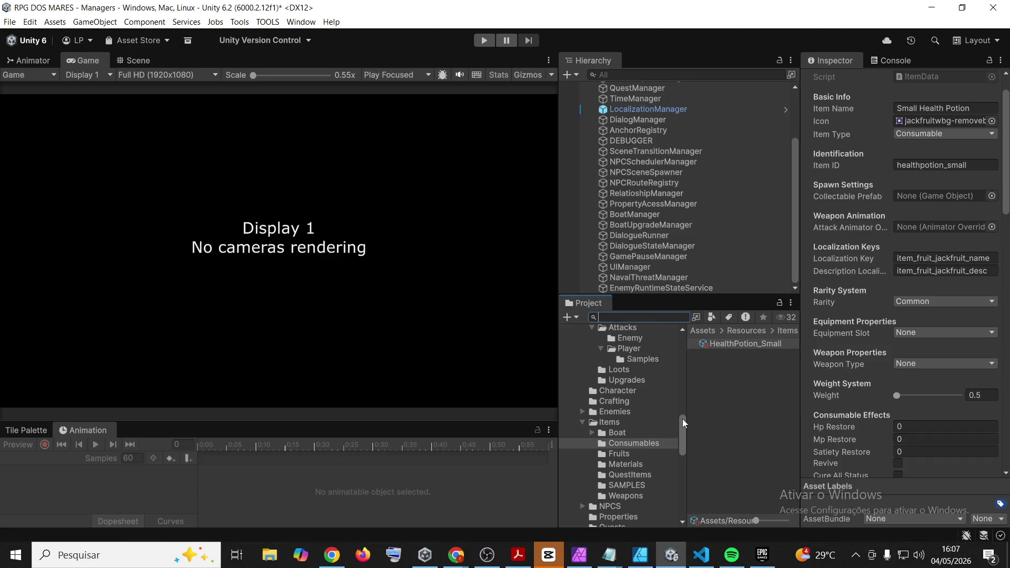
pyautogui.write('us')
pyautogui.write('_en')
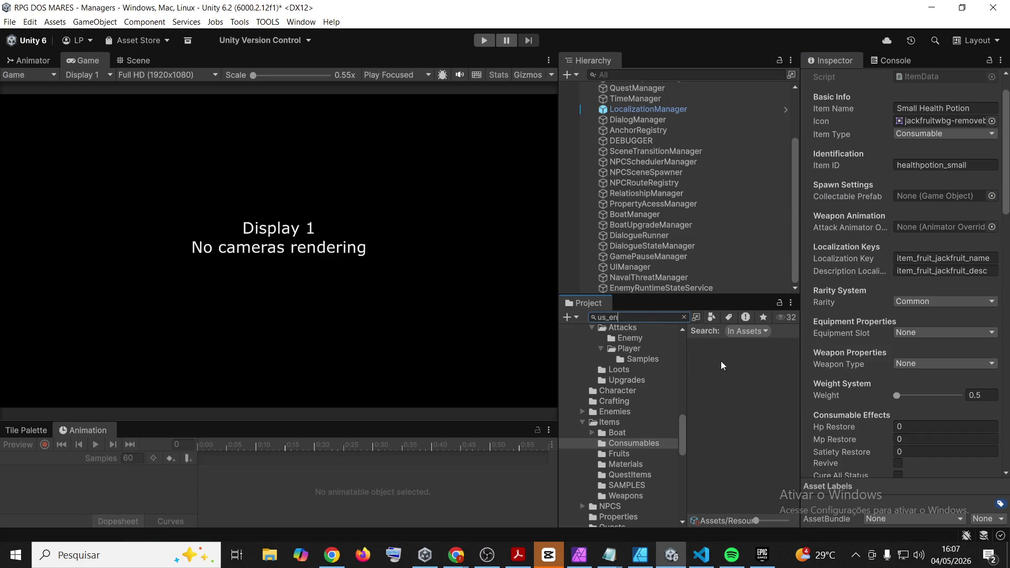
pyautogui.doubleClick(600, 316)
pyautogui.write('en_us')
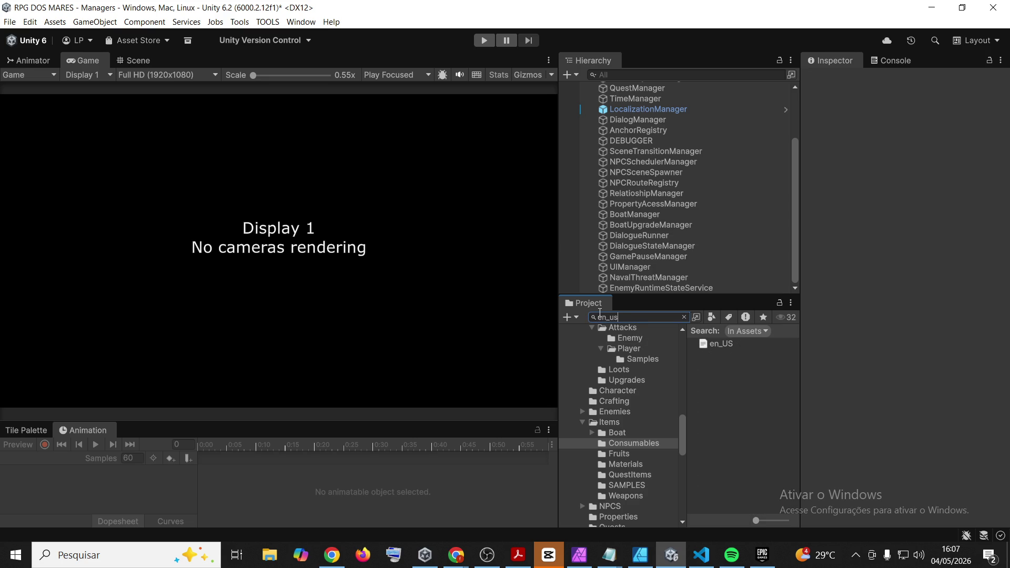
pyautogui.click(728, 341)
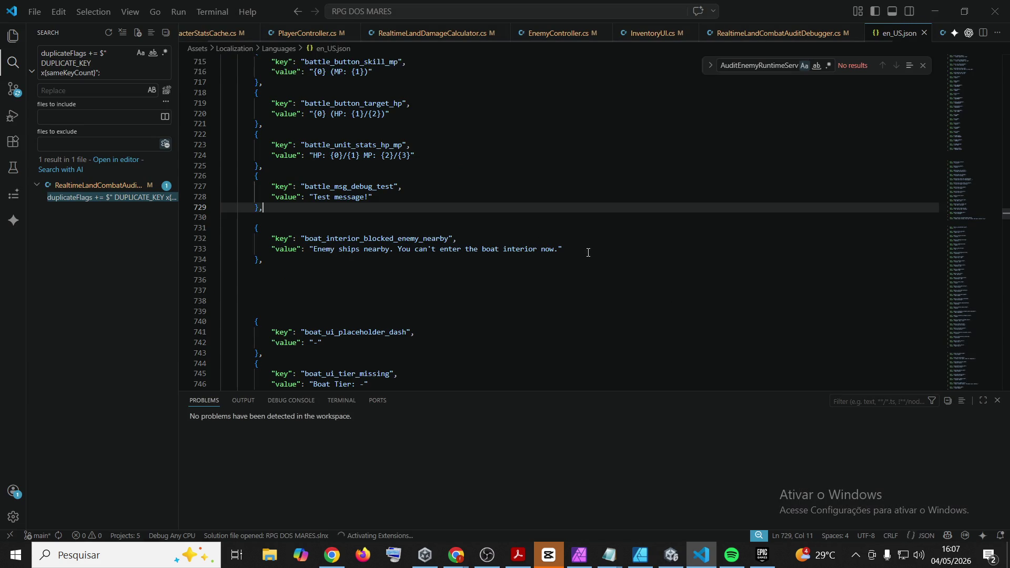
# Search en_US.json for 'item' and move down to the iron-plated hull entries
pyautogui.click(523, 135)
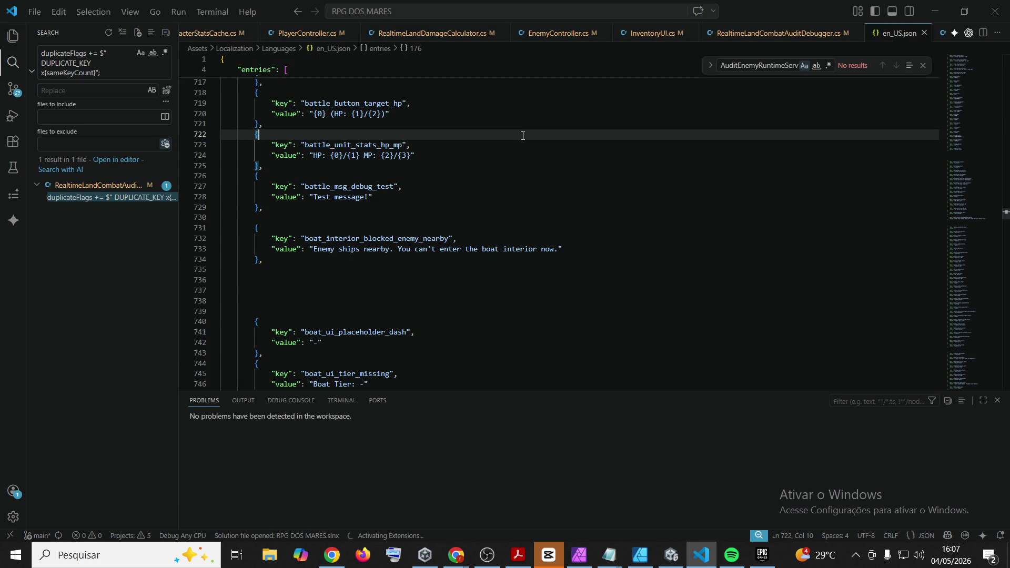
pyautogui.click(479, 103)
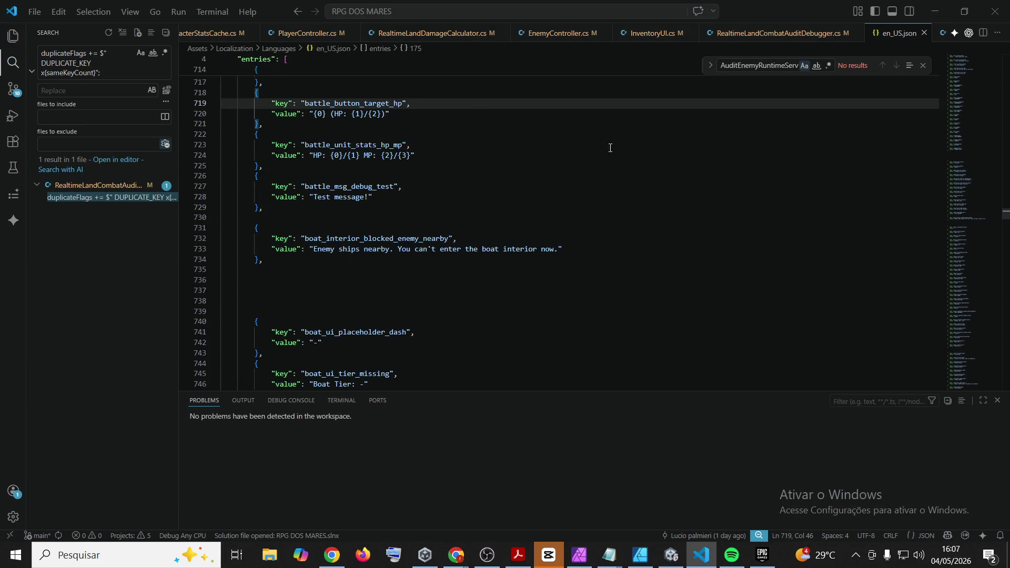
pyautogui.doubleClick(759, 66)
pyautogui.write('item')
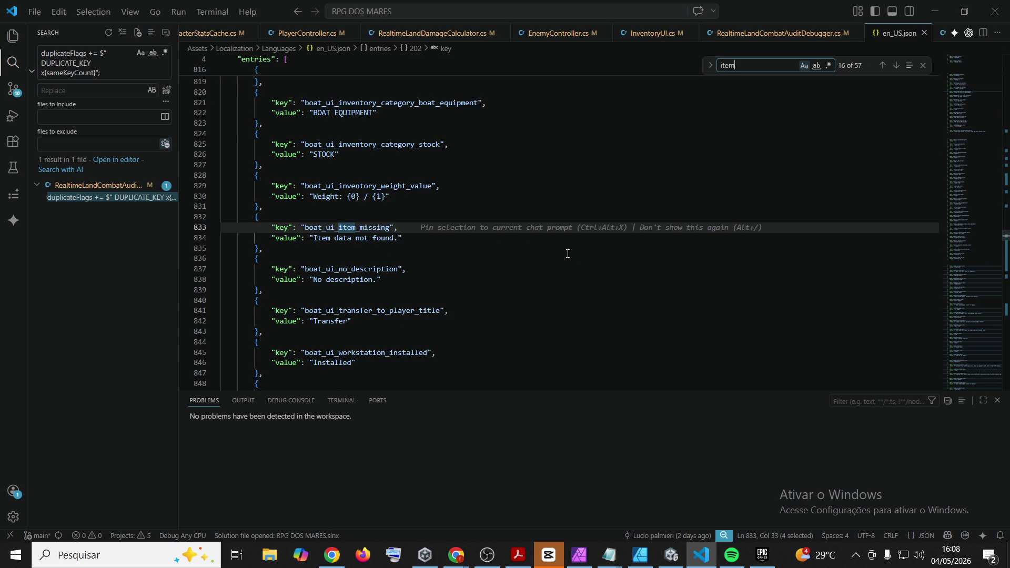
pyautogui.scroll(-7, 645, 171)
pyautogui.click(891, 68)
pyautogui.click(890, 67)
pyautogui.click(891, 67)
pyautogui.click(891, 67)
pyautogui.click(891, 67)
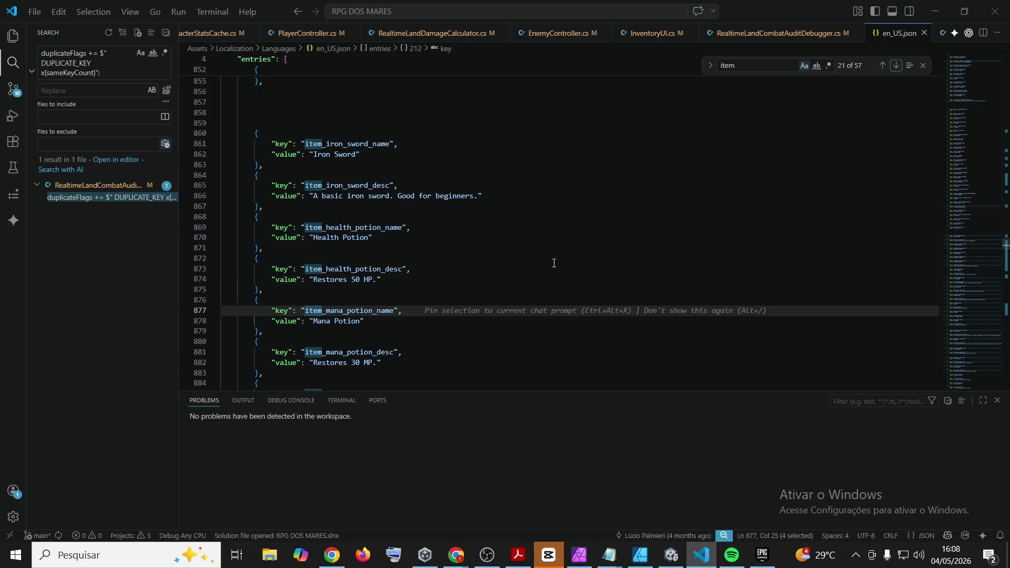
pyautogui.scroll(-12, 553, 261)
pyautogui.scroll(-20, 554, 261)
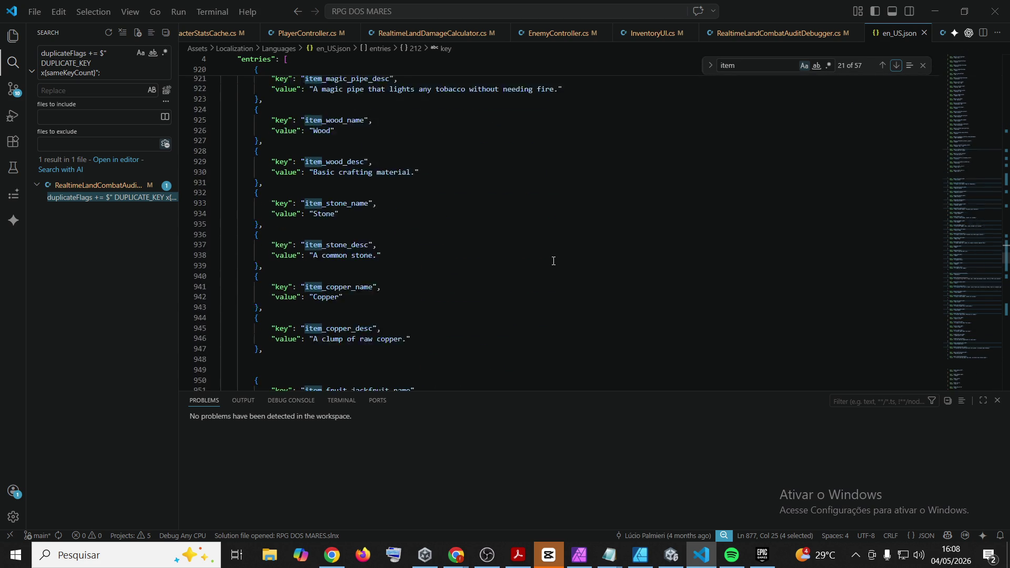
pyautogui.scroll(5, 553, 261)
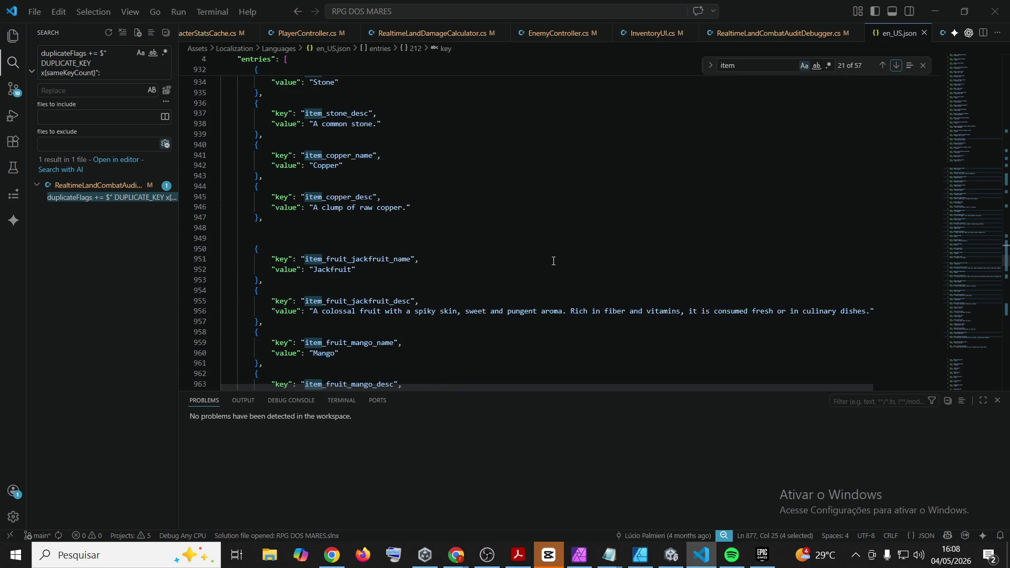
pyautogui.scroll(-7, 554, 261)
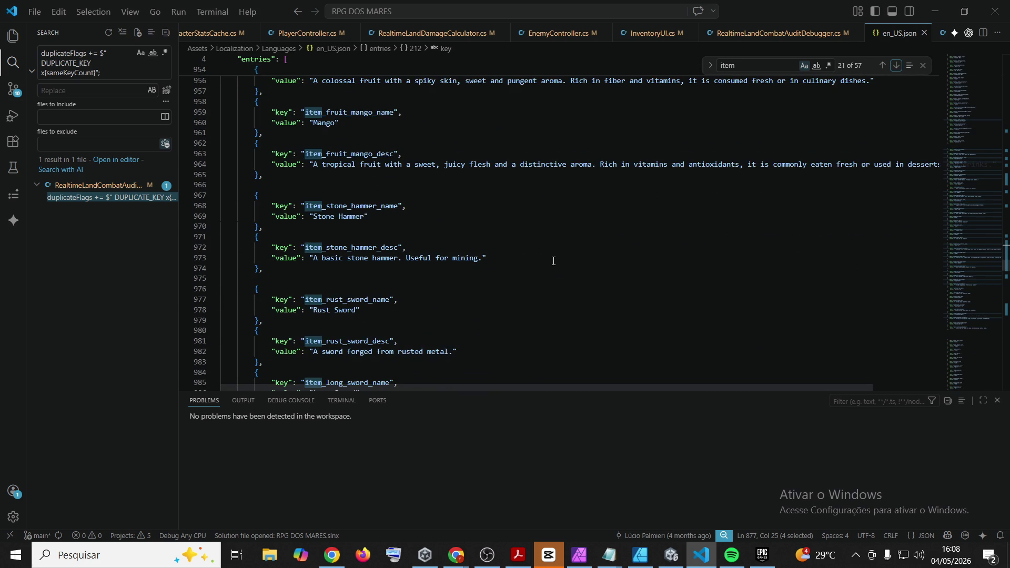
pyautogui.scroll(-9, 553, 261)
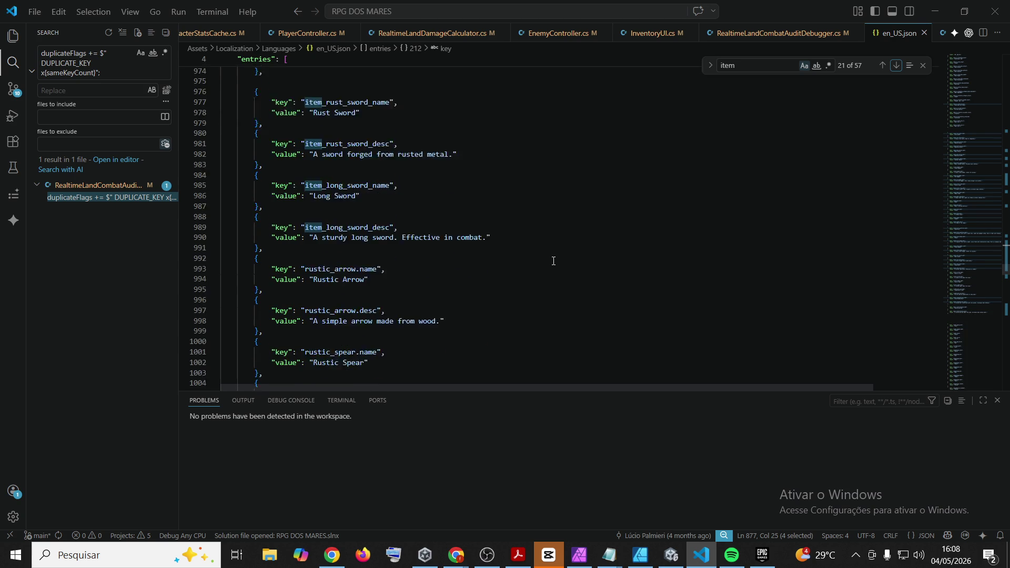
pyautogui.scroll(1, 554, 261)
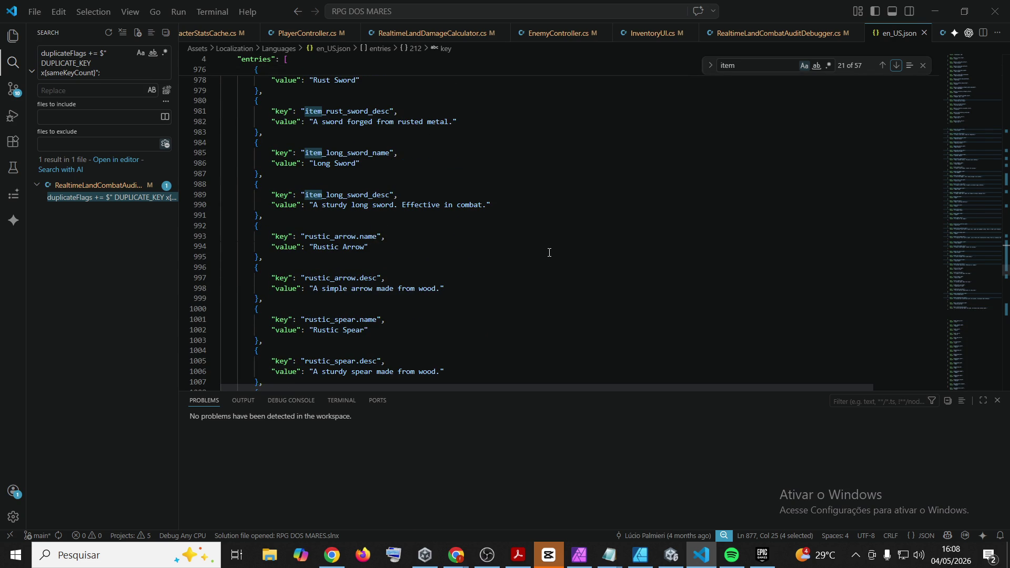
pyautogui.click(560, 212)
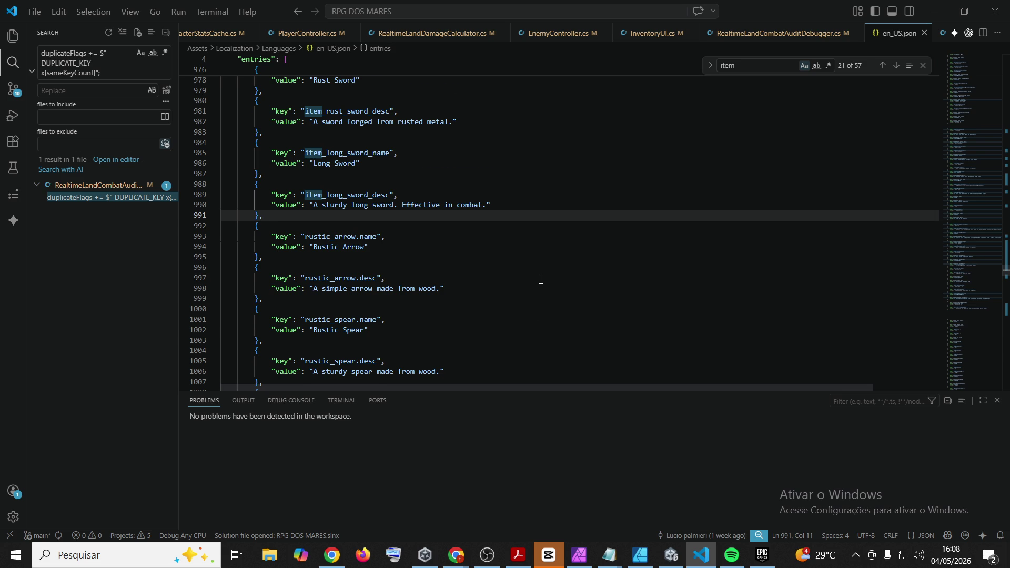
pyautogui.scroll(-7, 541, 279)
pyautogui.scroll(-2, 541, 279)
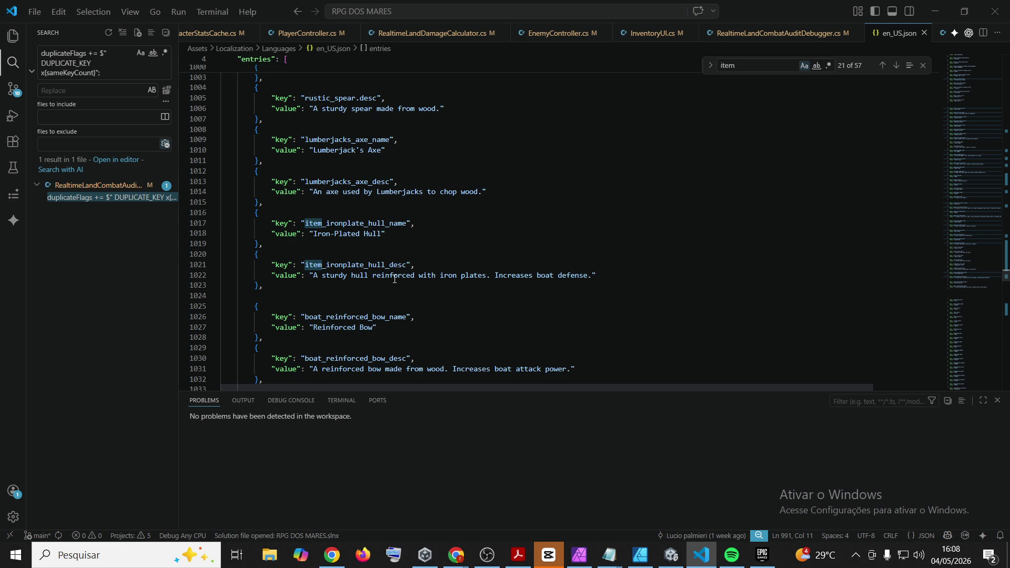
# Paste a copy of the item_ironplate_hull_desc entry on a new line below the original
pyautogui.click(346, 286)
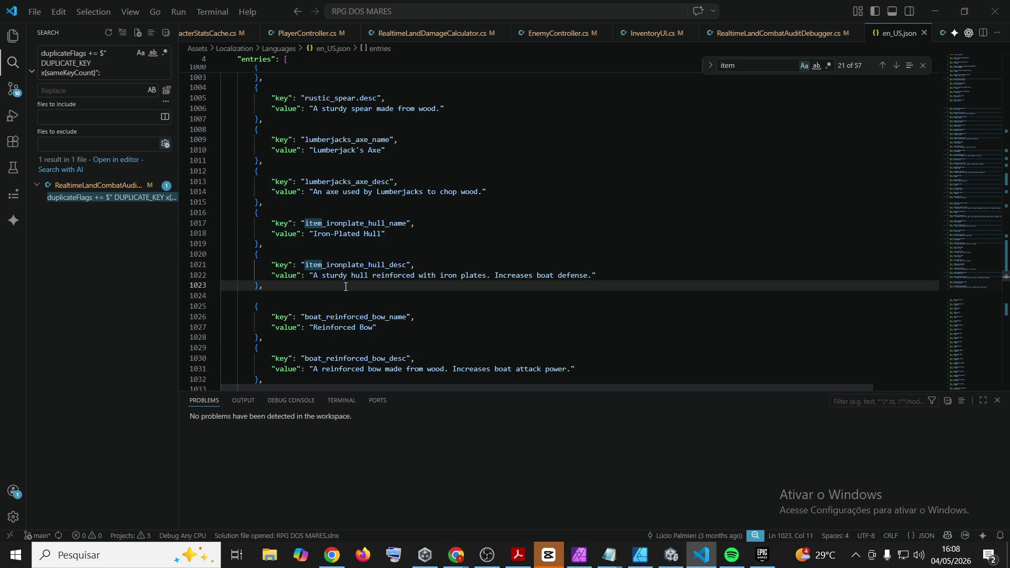
pyautogui.press('Return')
pyautogui.press('Return')
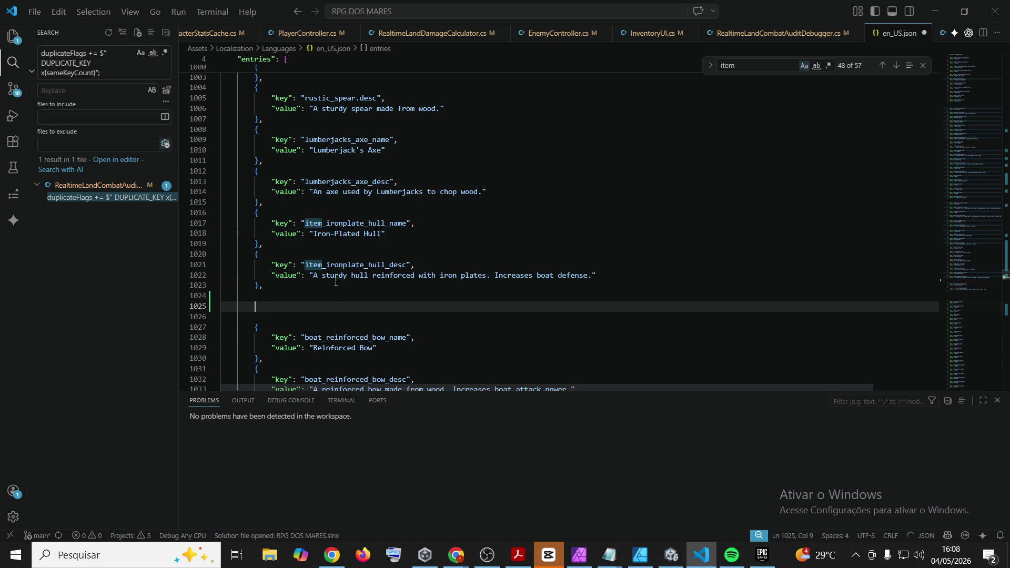
pyautogui.moveTo(320, 288); pyautogui.dragTo(168, 260)
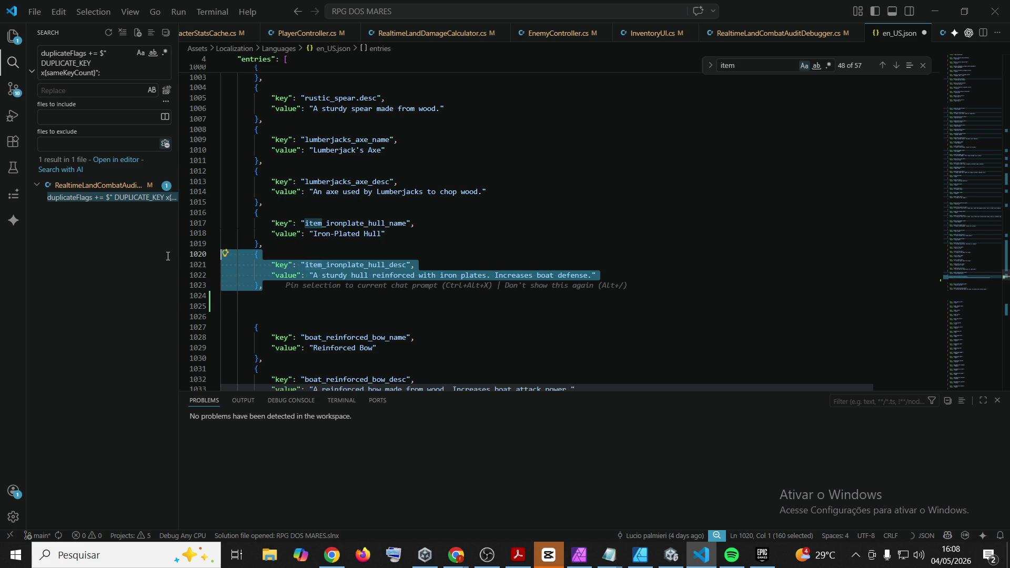
pyautogui.hotkey('ctrl', 'c')
pyautogui.click(321, 298)
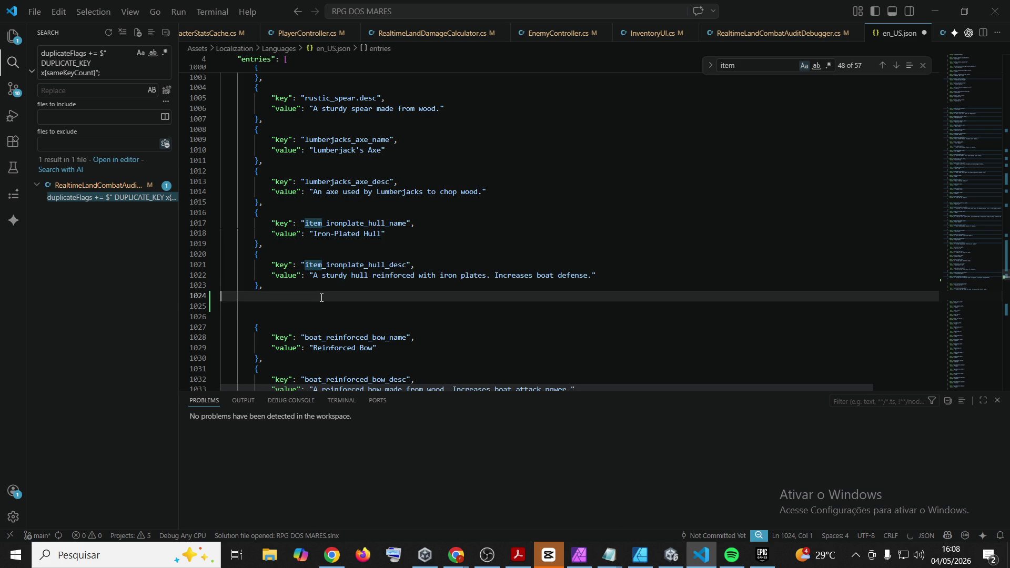
pyautogui.hotkey('ctrl', 'v')
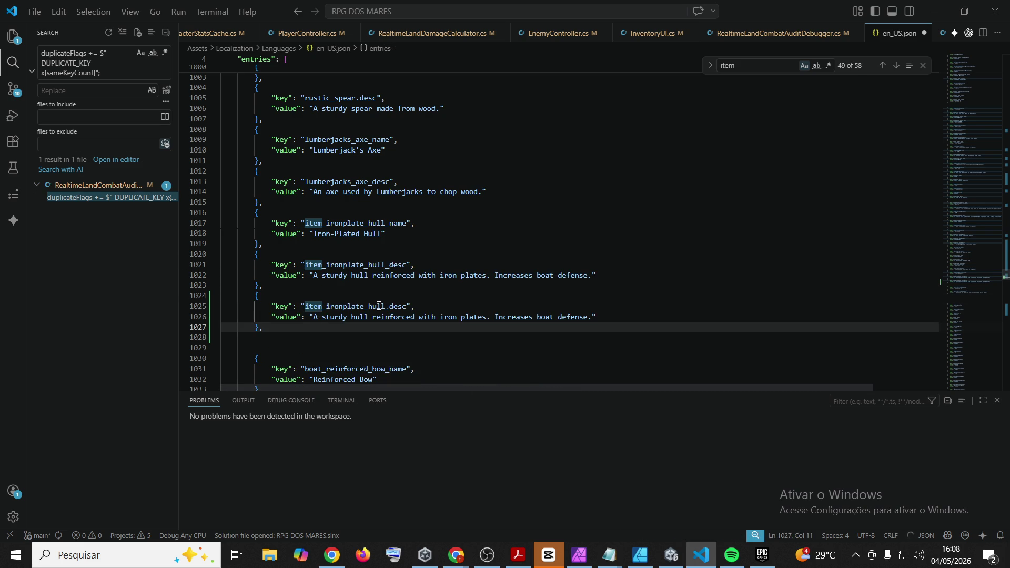
pyautogui.click(670, 563)
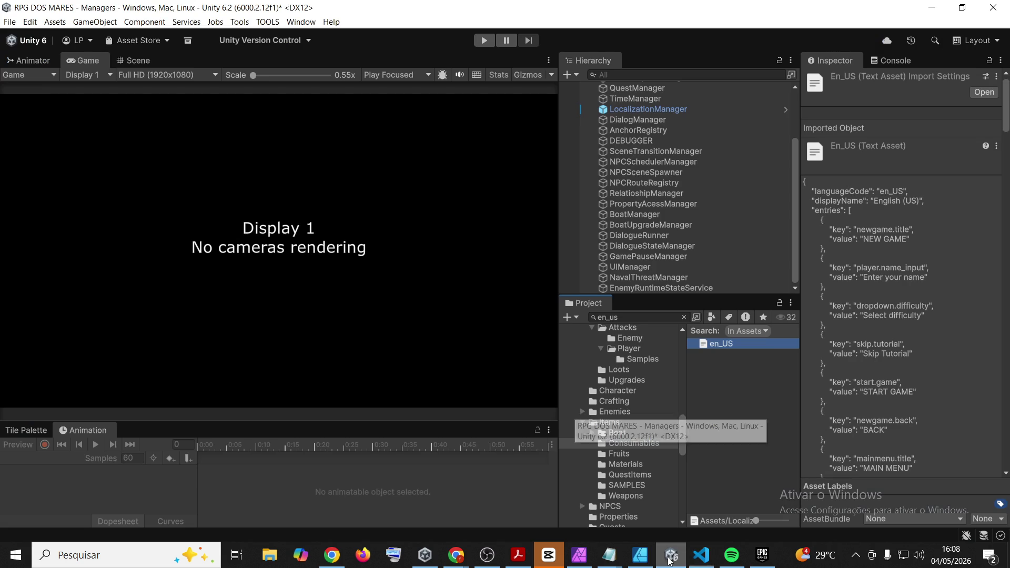
# Select the HealthPotion_Small asset in the Consumables folder to show its properties
pyautogui.click(731, 386)
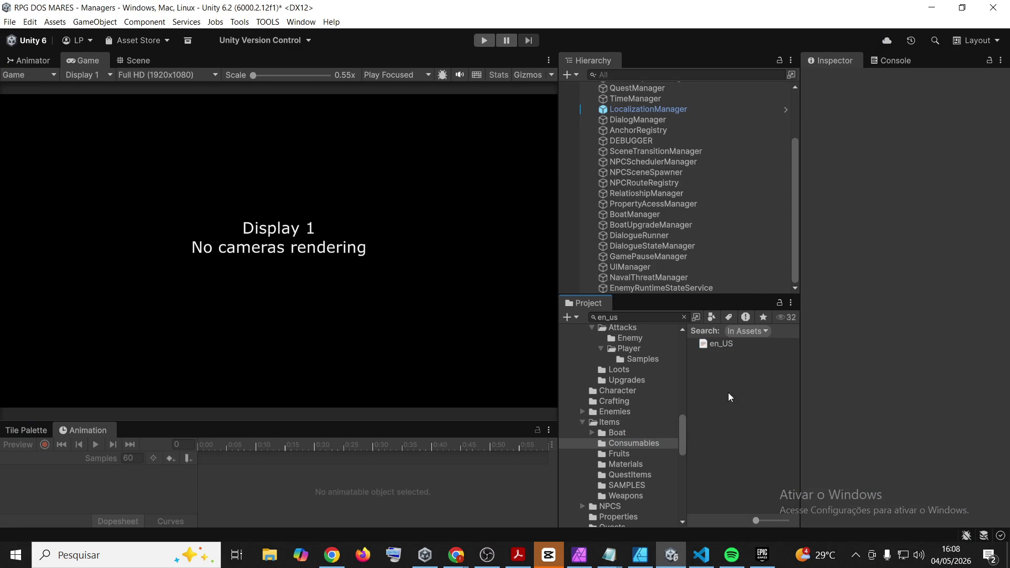
pyautogui.click(659, 441)
pyautogui.click(684, 317)
pyautogui.click(745, 343)
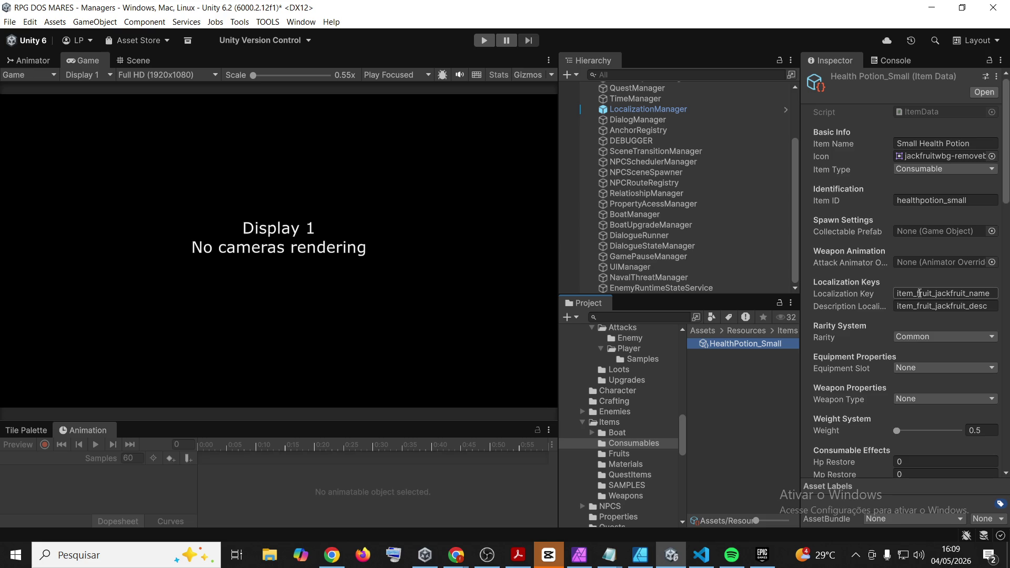
# Replace fruit_jackfruit with healthpotion_small in both the name and description localization keys
pyautogui.moveTo(918, 293); pyautogui.dragTo(966, 295)
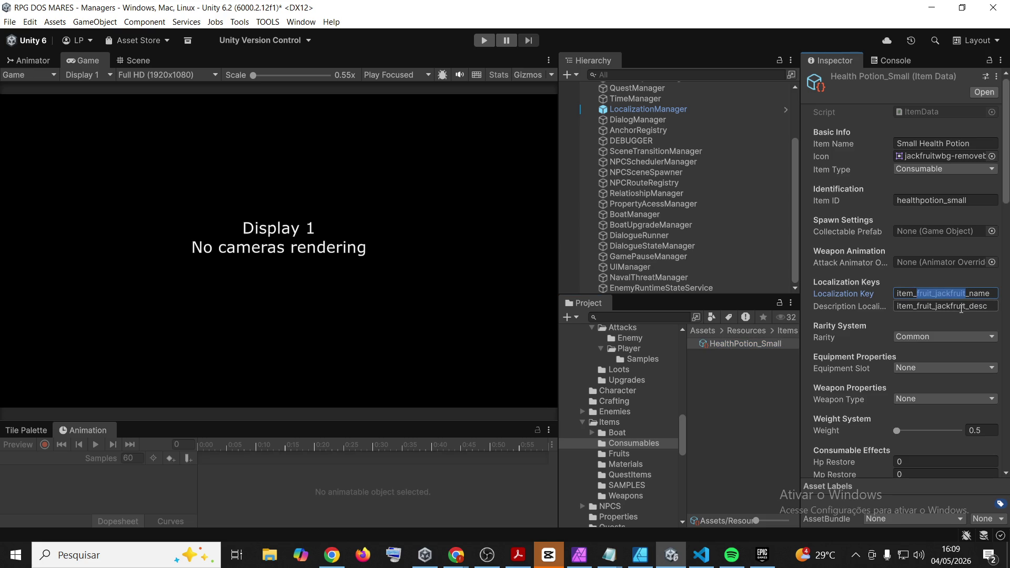
pyautogui.write('hea')
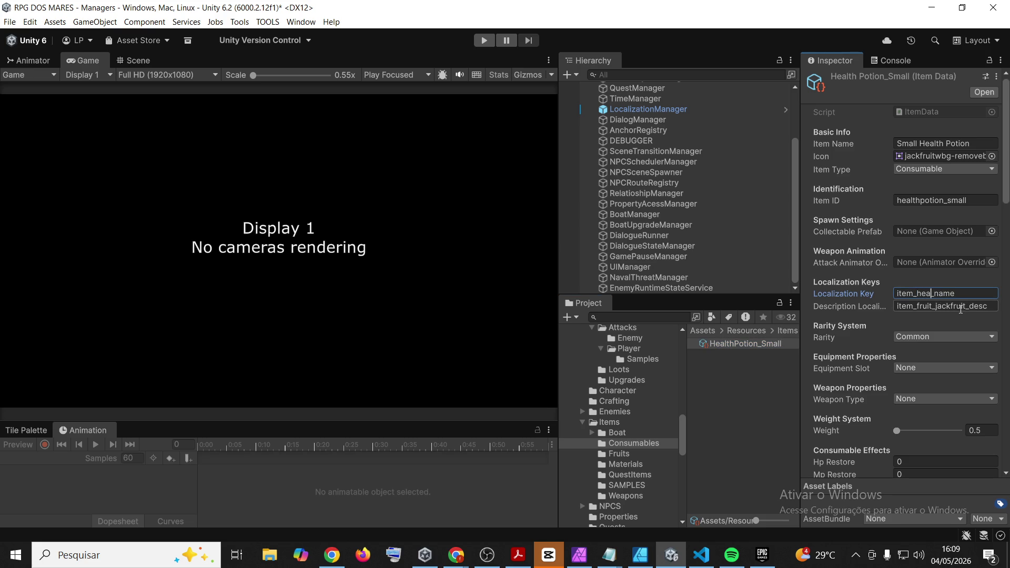
pyautogui.write('lth')
pyautogui.write('po')
pyautogui.write('tionn')
pyautogui.press('BackSpace')
pyautogui.write('_small')
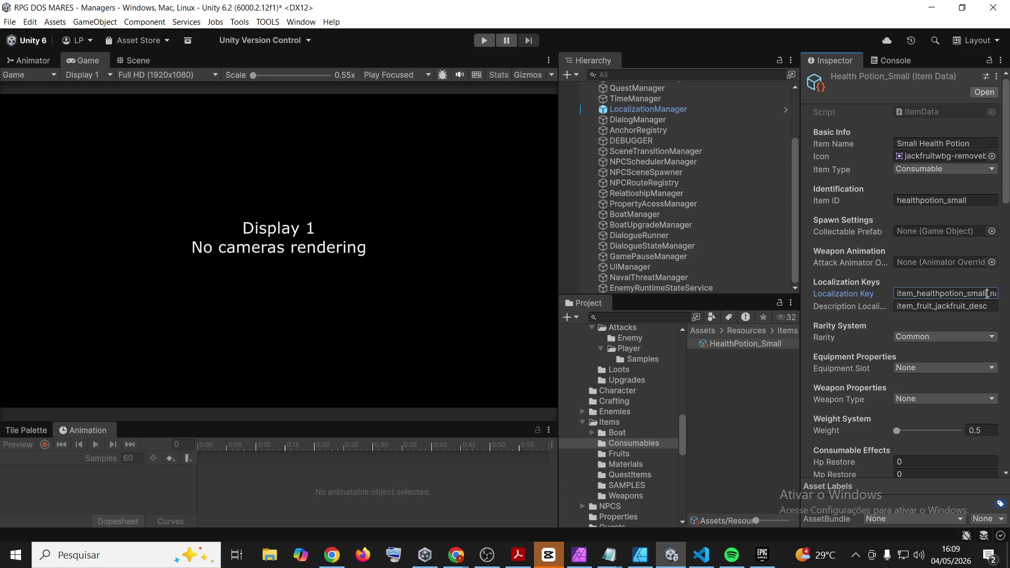
pyautogui.moveTo(988, 293); pyautogui.dragTo(918, 297)
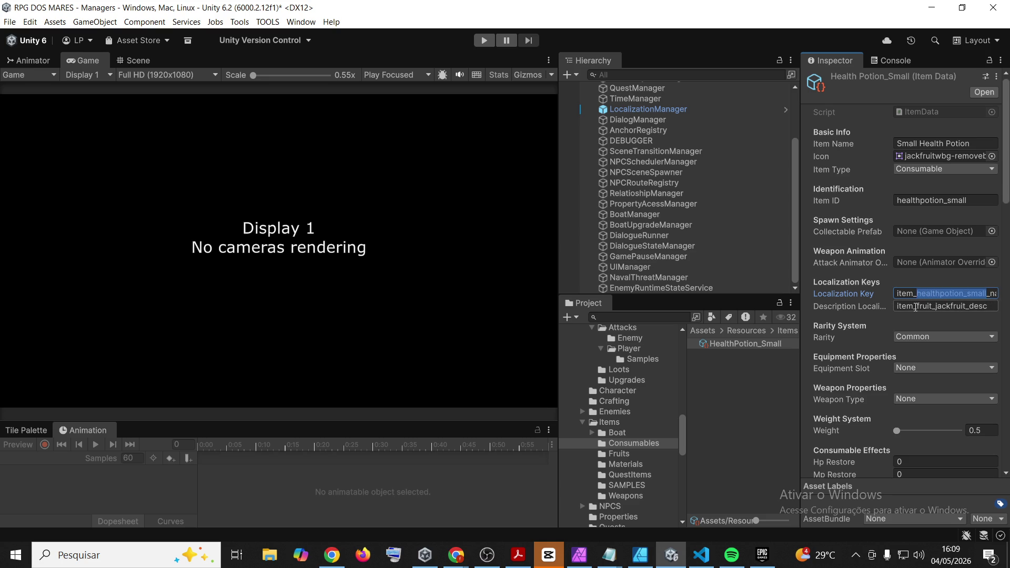
pyautogui.click(917, 309)
pyautogui.moveTo(916, 309)
pyautogui.mouseDown()
pyautogui.moveTo(979, 315)
pyautogui.moveTo(964, 309)
pyautogui.mouseUp()
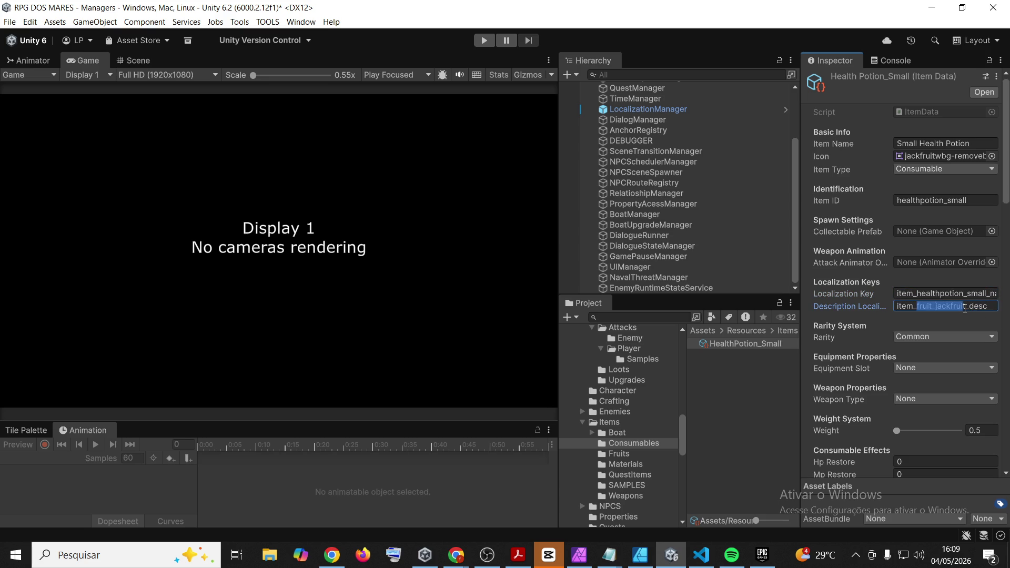
pyautogui.hotkey('ctrl', 'v')
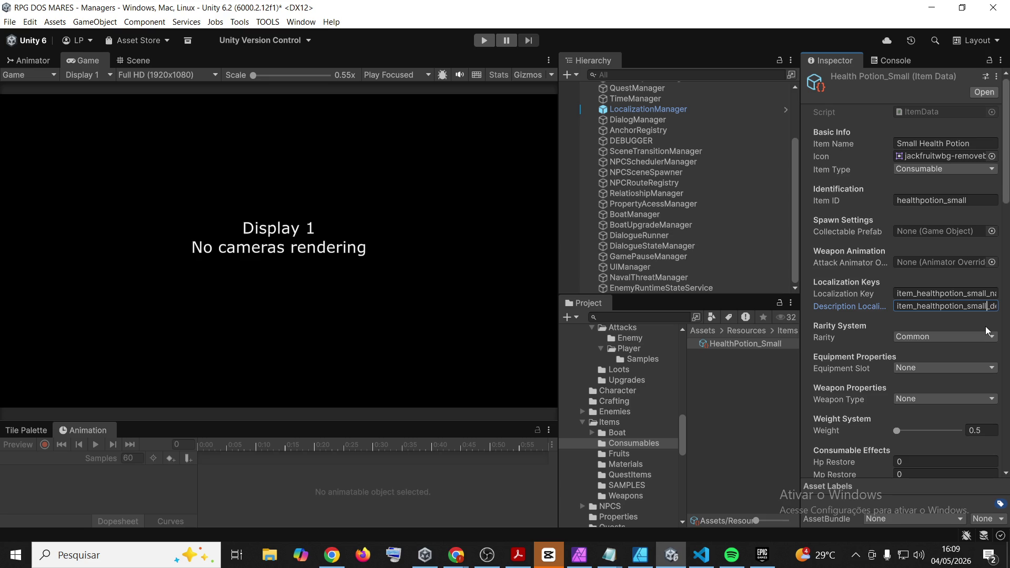
pyautogui.click(941, 293)
pyautogui.click(941, 293)
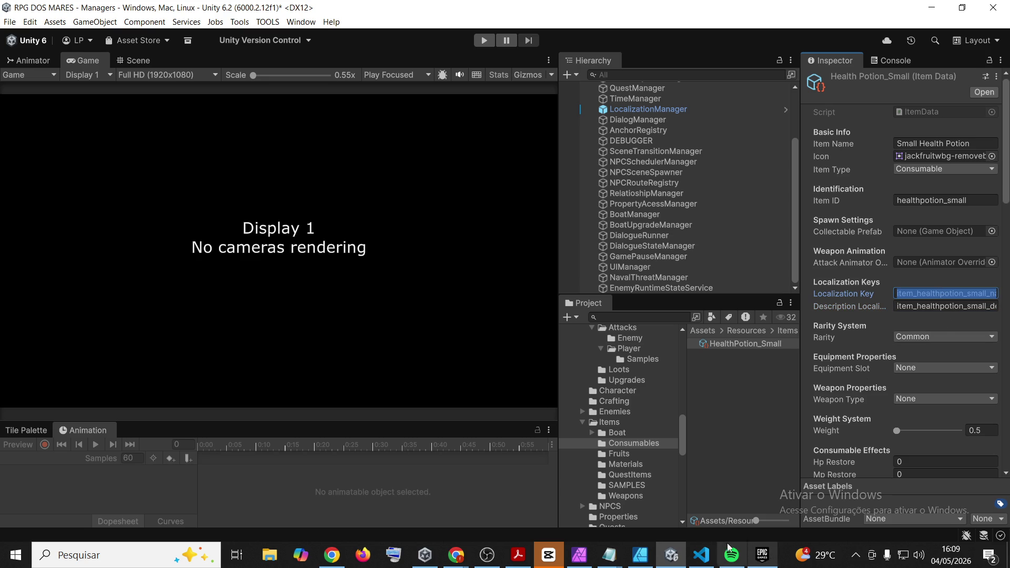
pyautogui.click(701, 555)
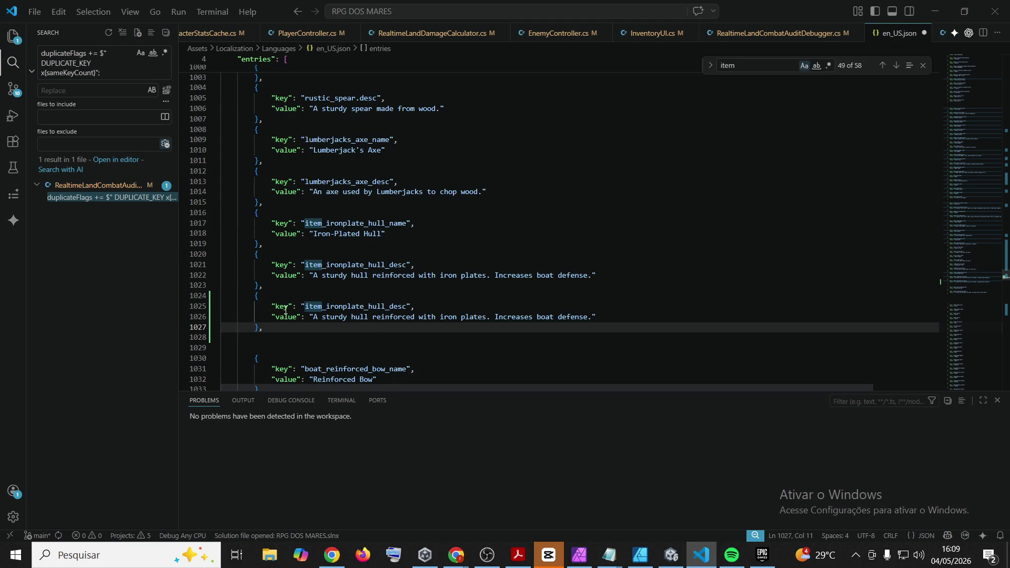
# Rename the copied key to item_healthpotion_small_name and accept Copilot's suggested value and description entry
pyautogui.moveTo(305, 307); pyautogui.dragTo(407, 306)
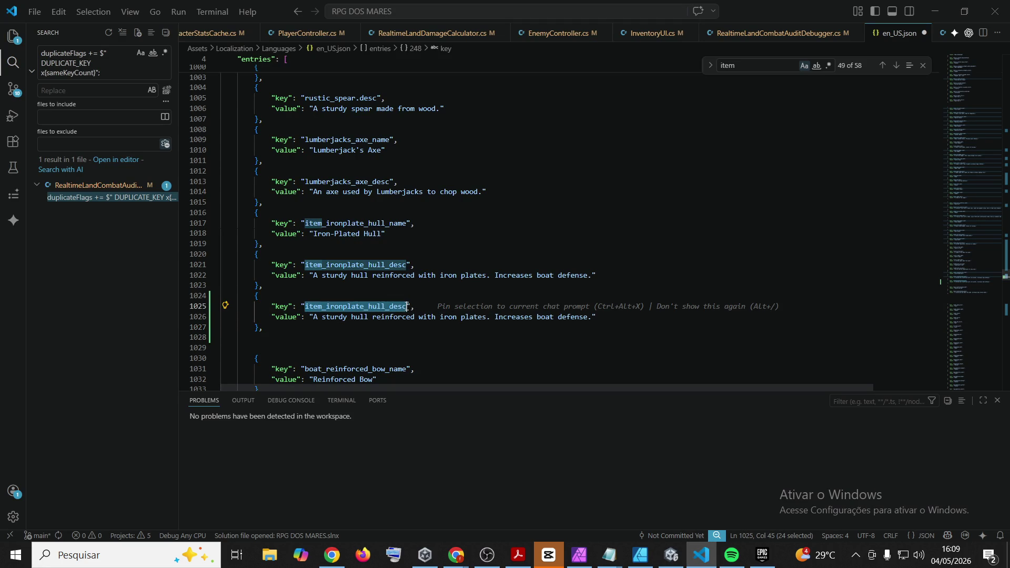
pyautogui.hotkey('ctrl', 'v')
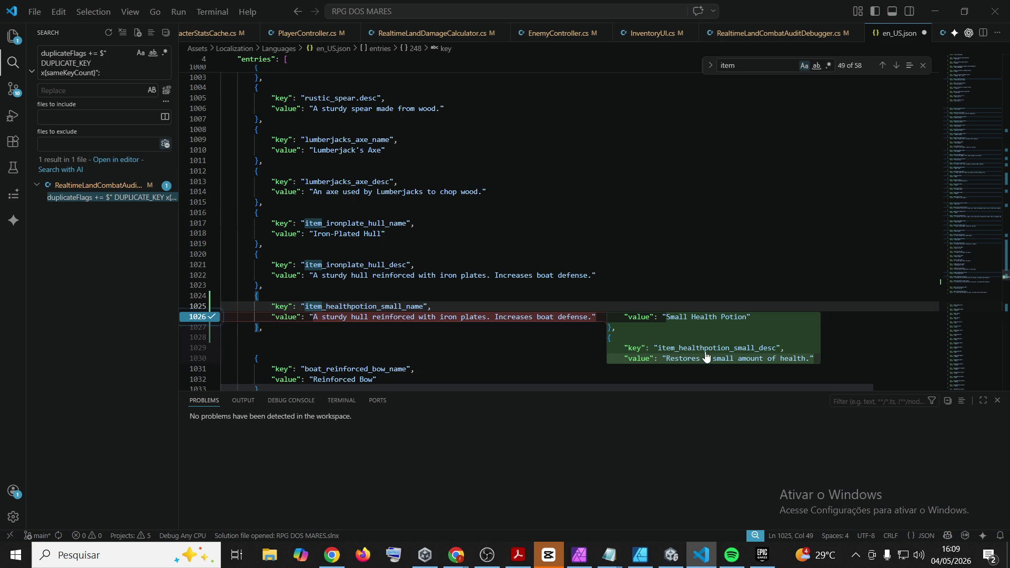
pyautogui.press('Tab')
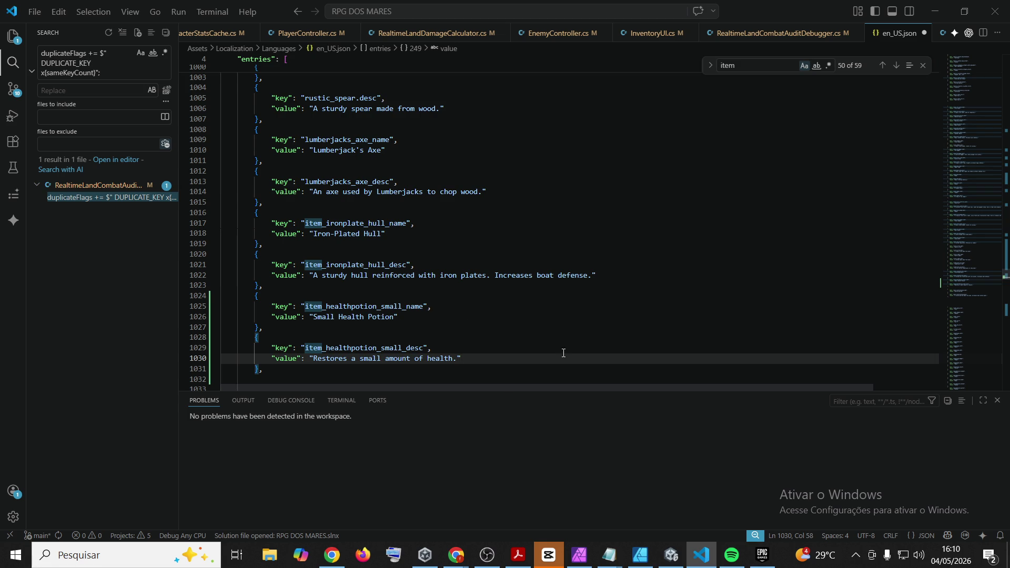
# Save en_US.json with the new Small Health Potion name and description entries, then review earlier item entries
pyautogui.click(570, 368)
pyautogui.hotkey('ctrl', 's')
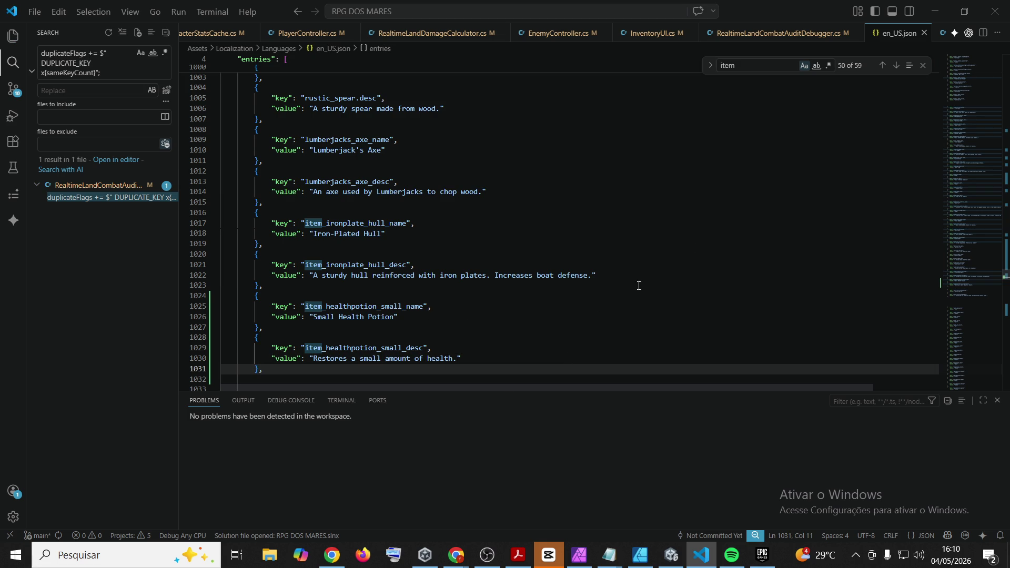
pyautogui.click(668, 223)
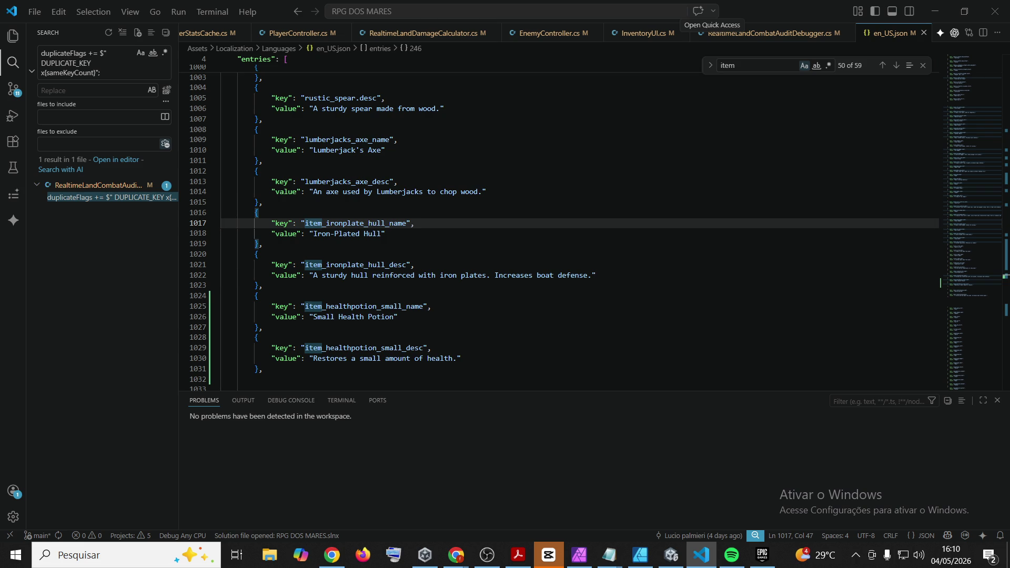
pyautogui.click(698, 168)
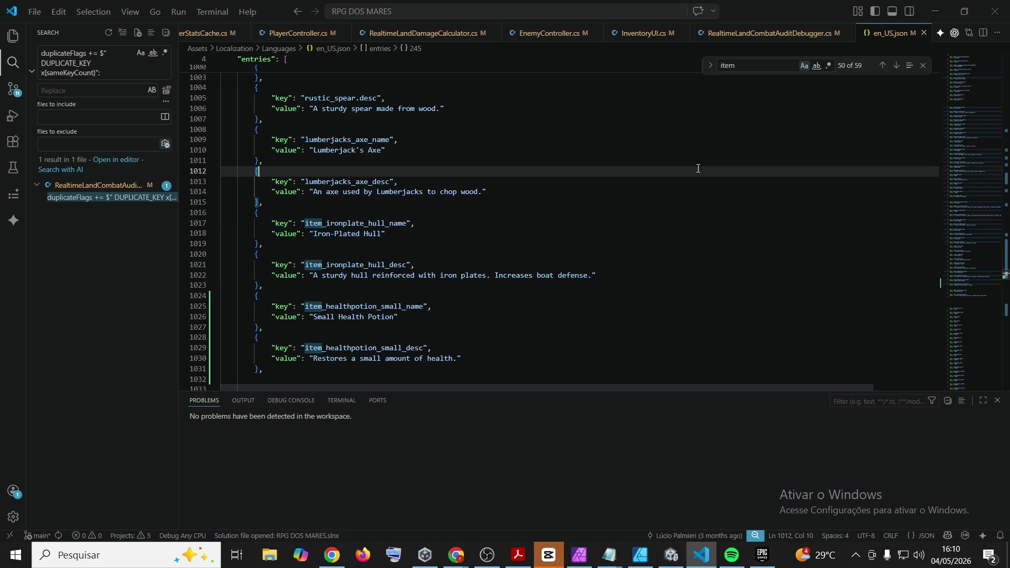
pyautogui.click(936, 7)
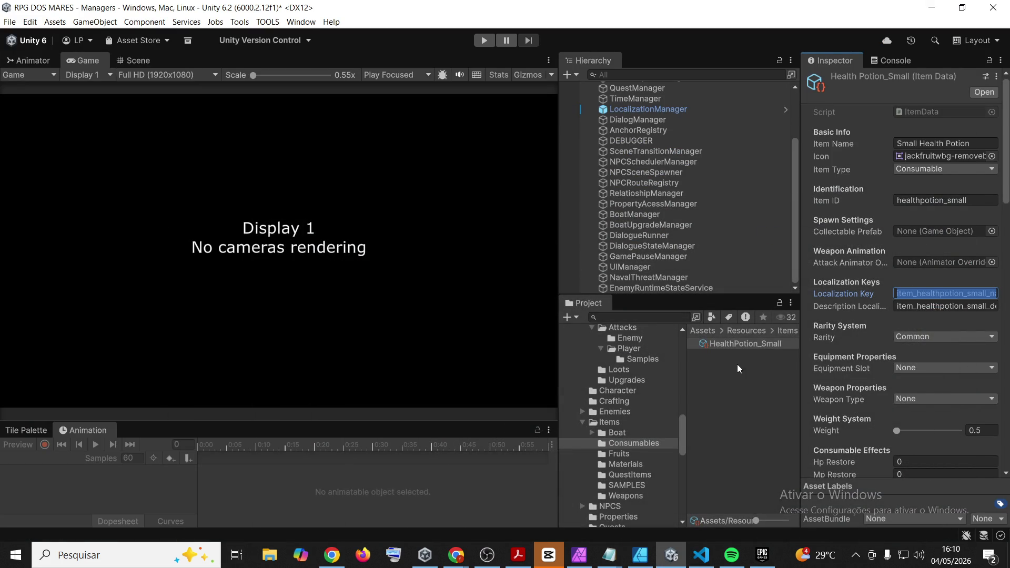
# Set the Health Potion_Small Icon to None (Sprite), replacing the jackfruit sprite
pyautogui.click(939, 321)
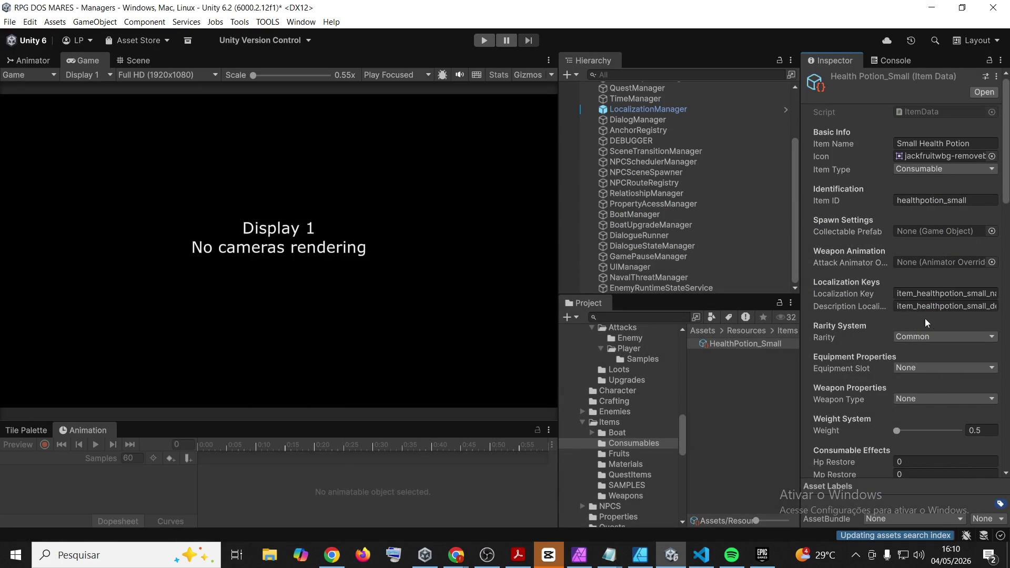
pyautogui.scroll(-3, 873, 317)
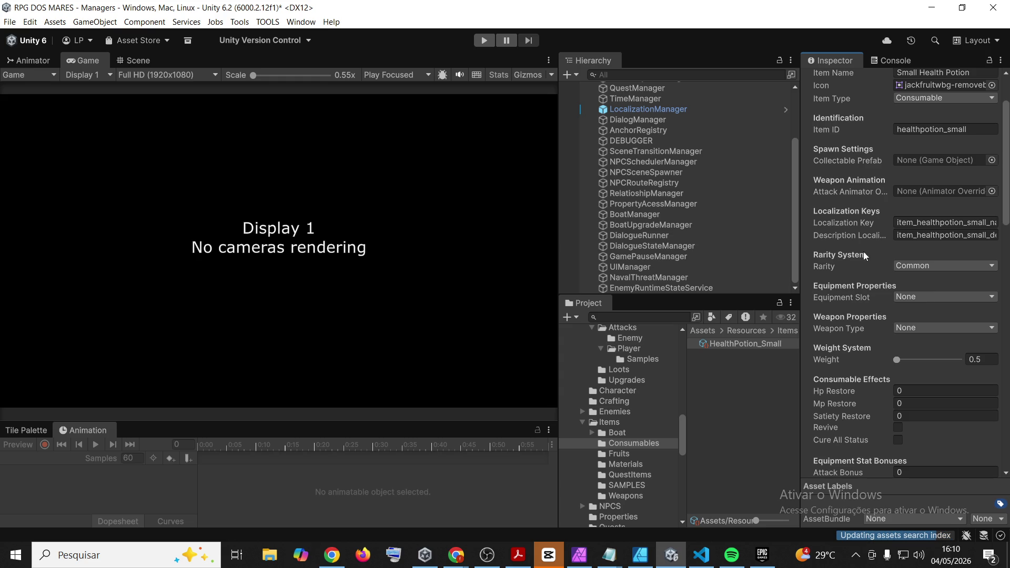
pyautogui.scroll(2, 930, 129)
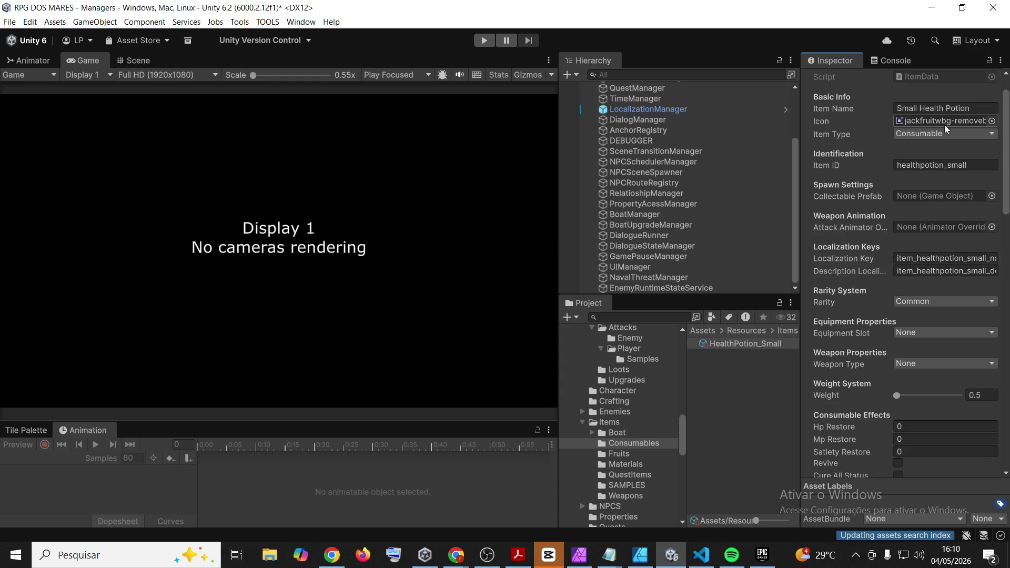
pyautogui.click(992, 121)
pyautogui.moveTo(1001, 377); pyautogui.dragTo(1001, 138)
pyautogui.click(417, 128)
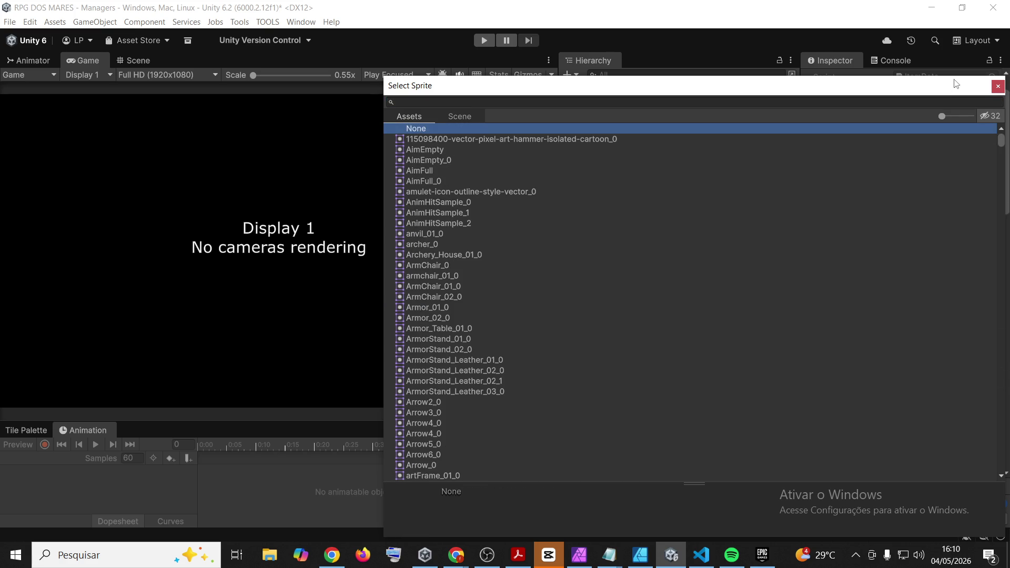
pyautogui.click(998, 86)
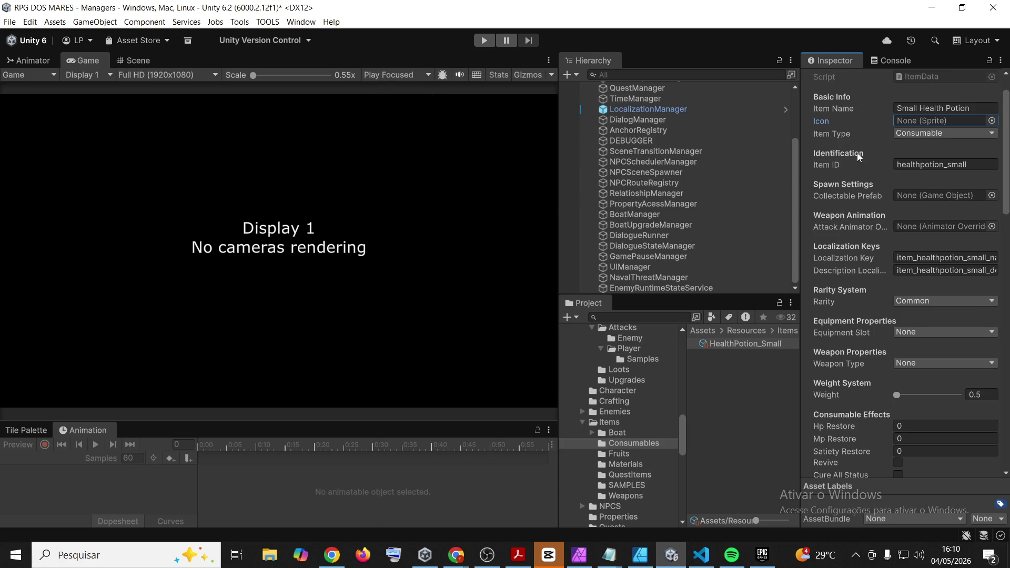
# Enter 10 in the Hp Restore field under Consumable Effects
pyautogui.scroll(-5, 857, 152)
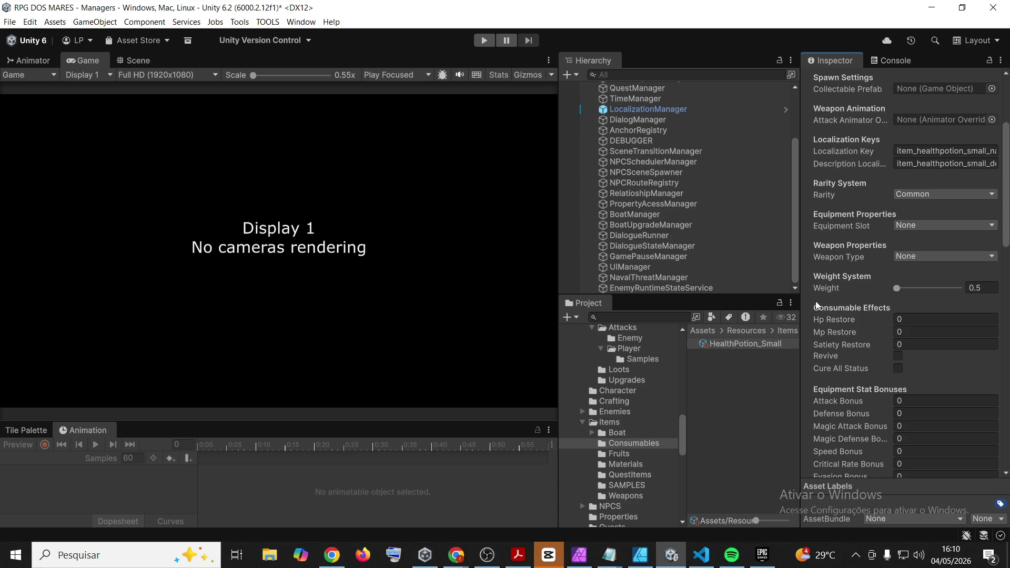
pyautogui.scroll(-5, 832, 185)
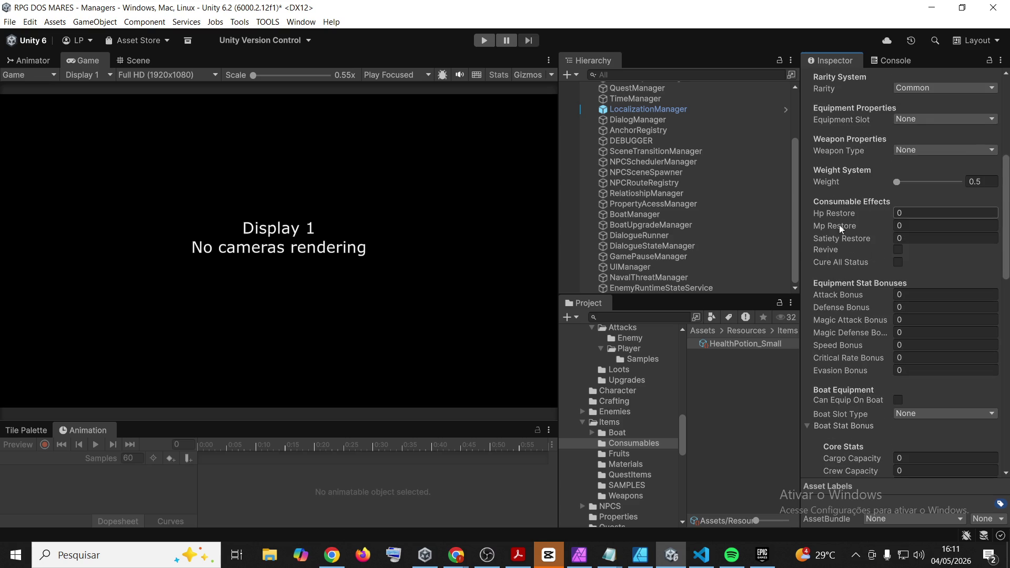
pyautogui.click(920, 215)
pyautogui.write('10')
pyautogui.press('Return')
# Tick Usable In Battle under Usage Properties and keep Usable Target as Single Ally
pyautogui.scroll(-5, 850, 409)
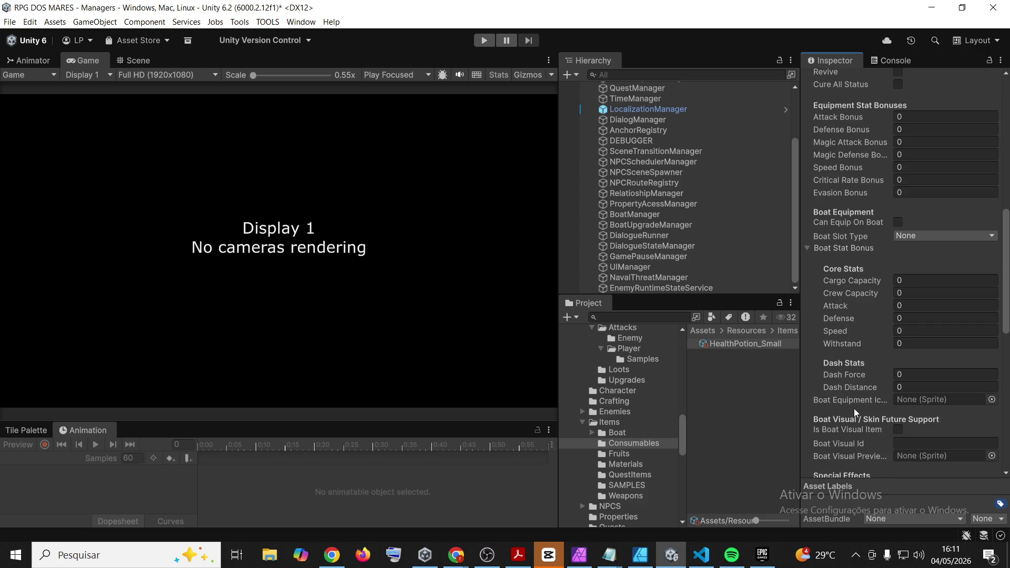
pyautogui.scroll(-3, 854, 409)
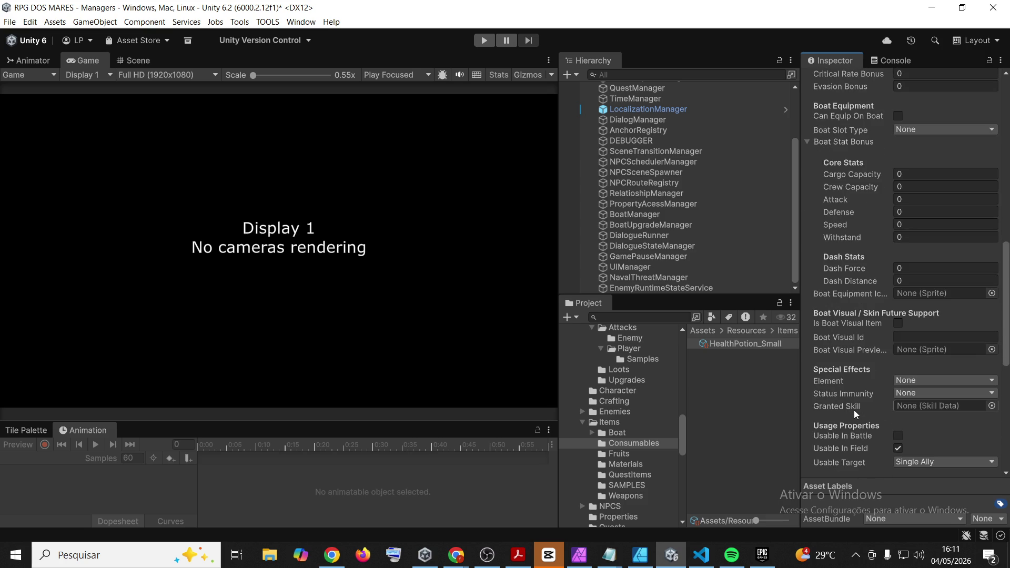
pyautogui.scroll(-1, 860, 358)
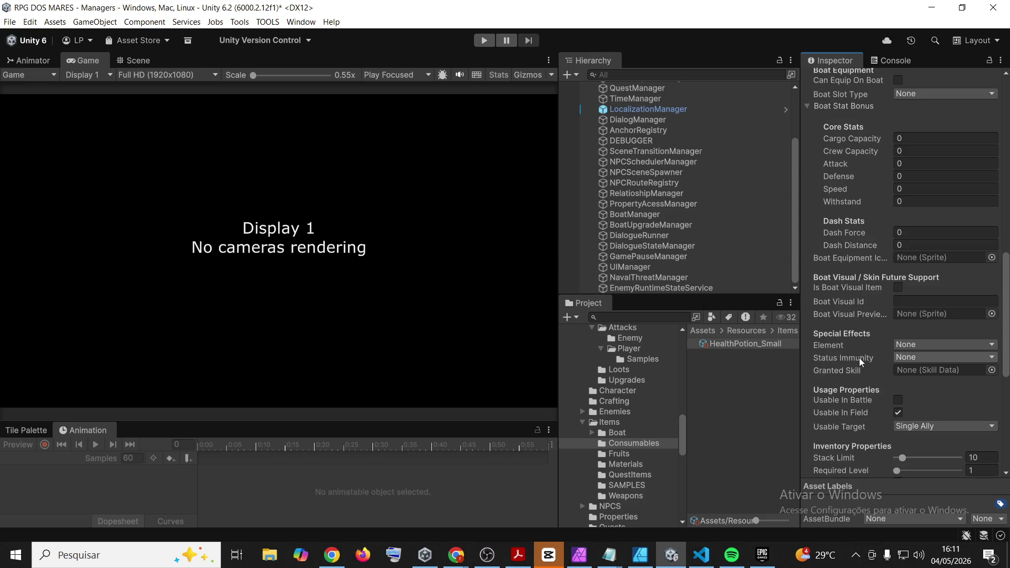
pyautogui.scroll(-1, 859, 358)
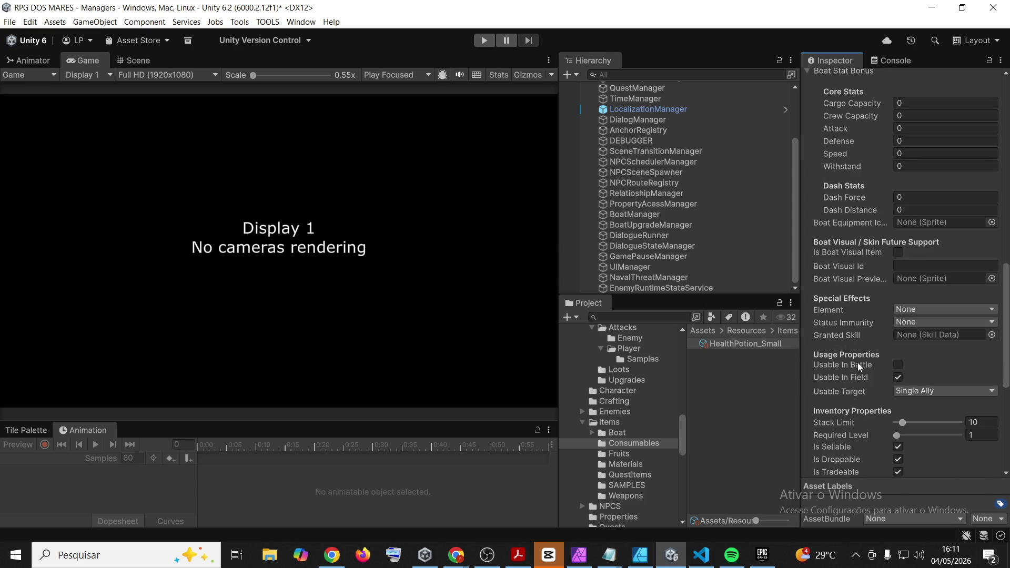
pyautogui.click(898, 366)
pyautogui.click(934, 390)
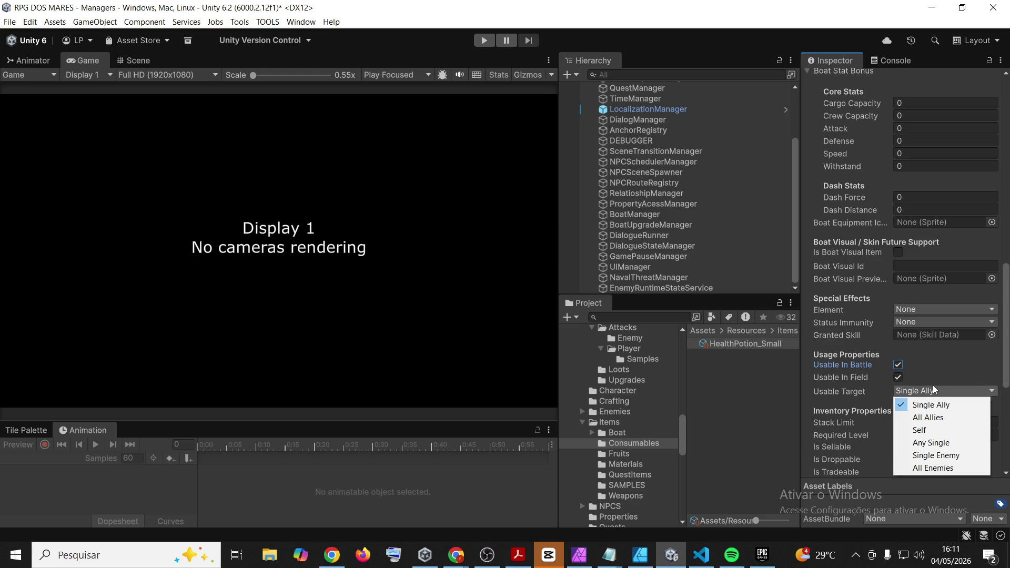
pyautogui.click(934, 380)
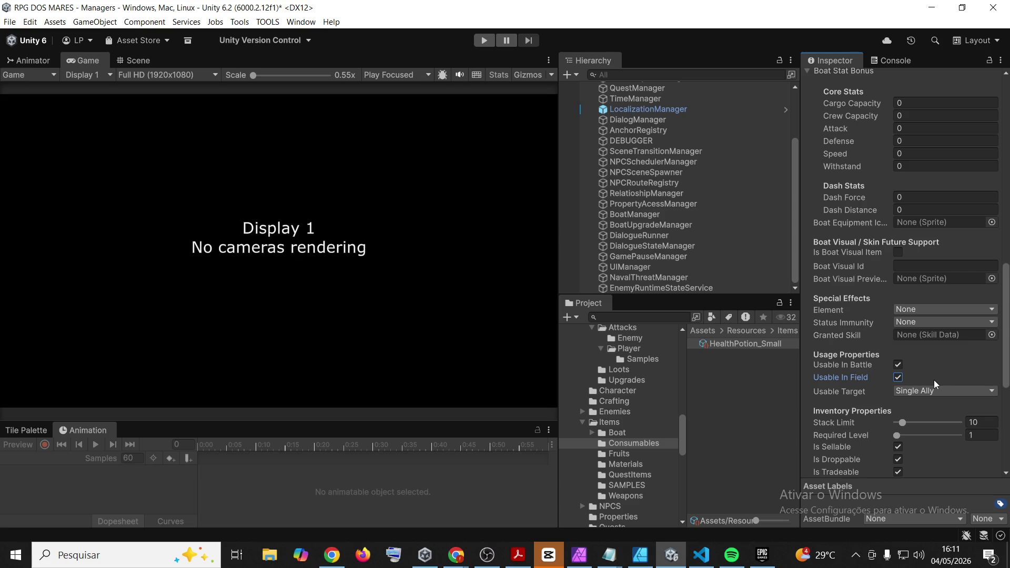
pyautogui.scroll(-3, 863, 400)
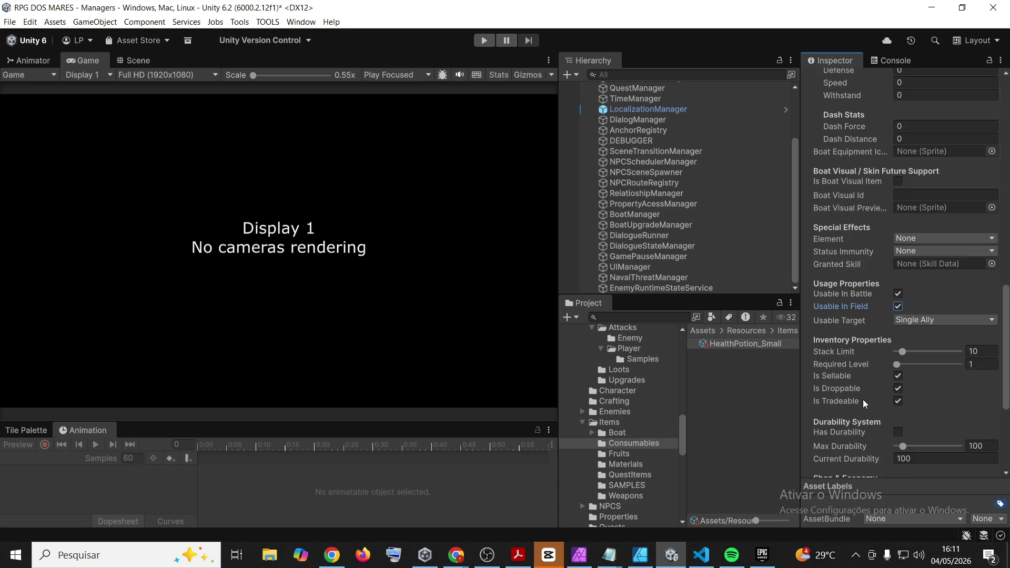
pyautogui.scroll(-3, 863, 399)
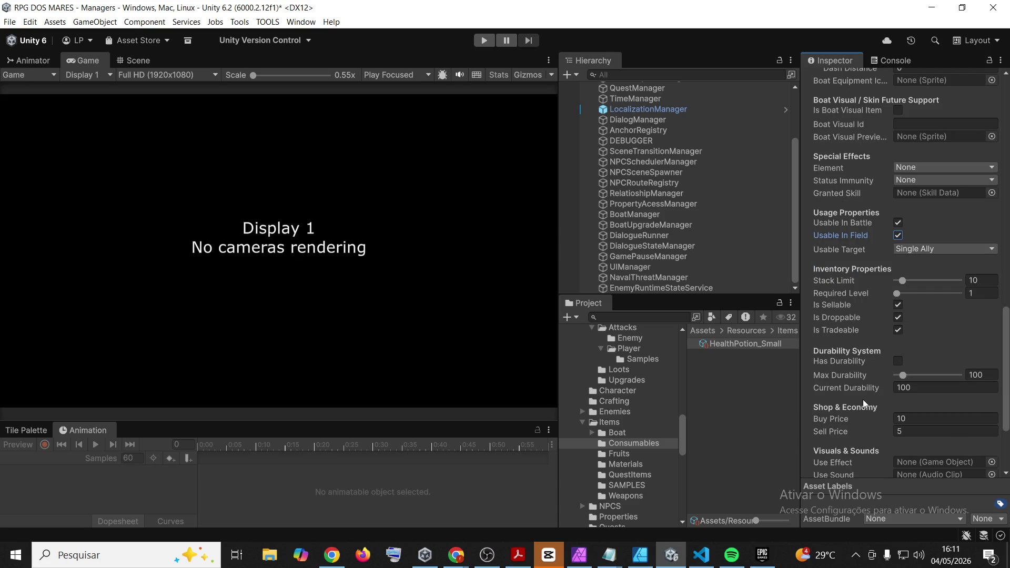
# Drag the Inventory Properties Stack Limit slider fully right to 99
pyautogui.moveTo(903, 281); pyautogui.dragTo(977, 285)
pyautogui.scroll(-5, 844, 403)
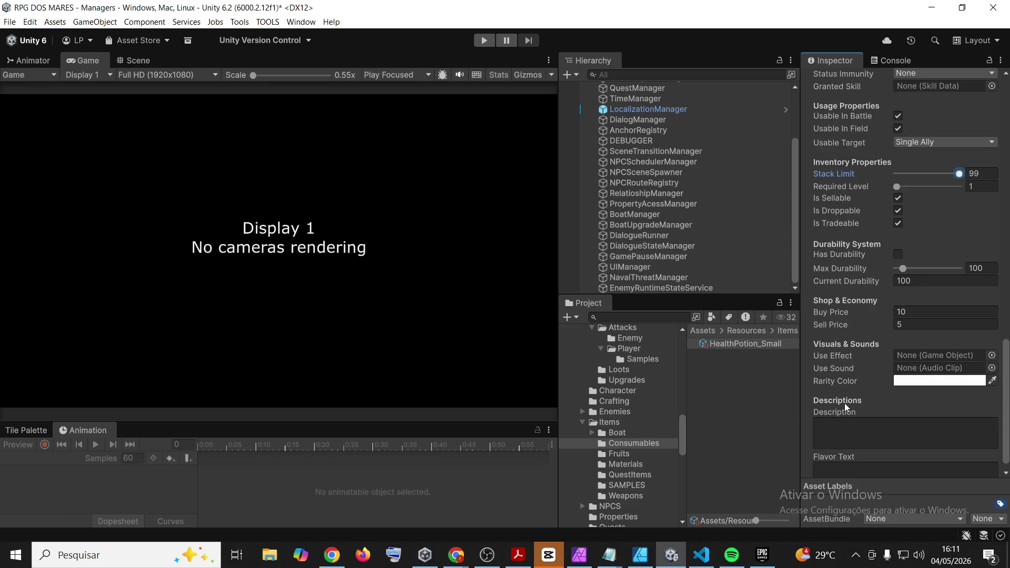
pyautogui.scroll(-1, 860, 357)
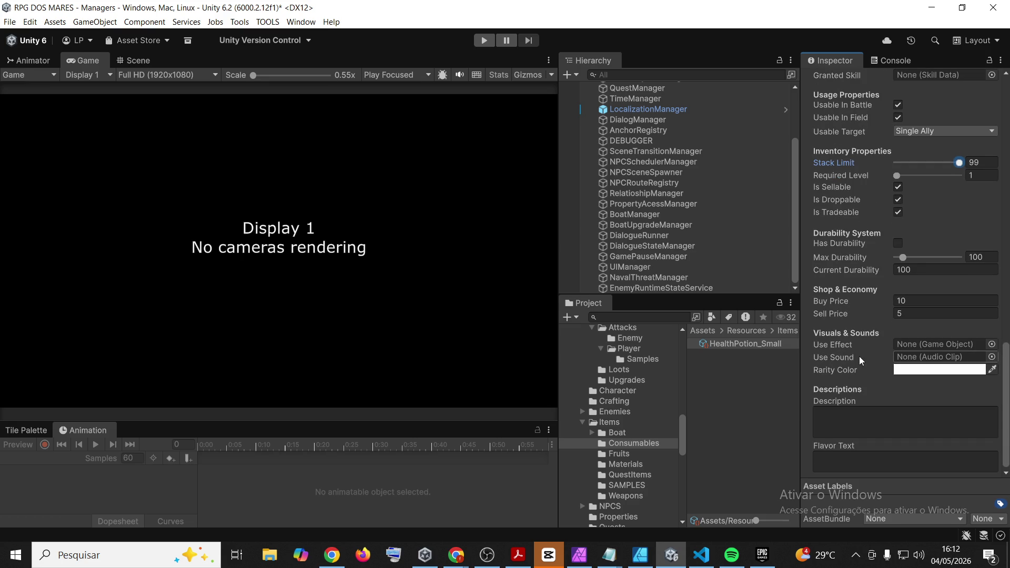